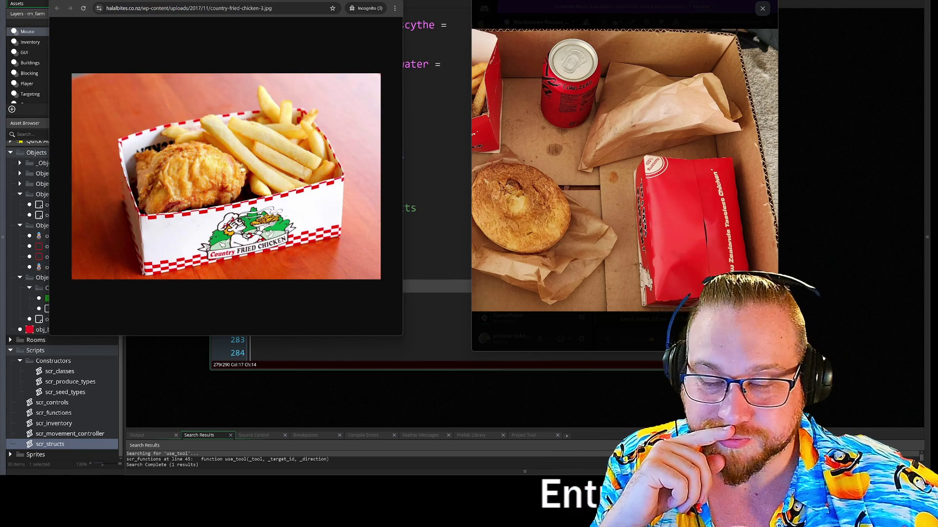
Step: Zoom around the meal photo, close the fried-chicken window, and drag the viewer aside
click(661, 206)
click(572, 199)
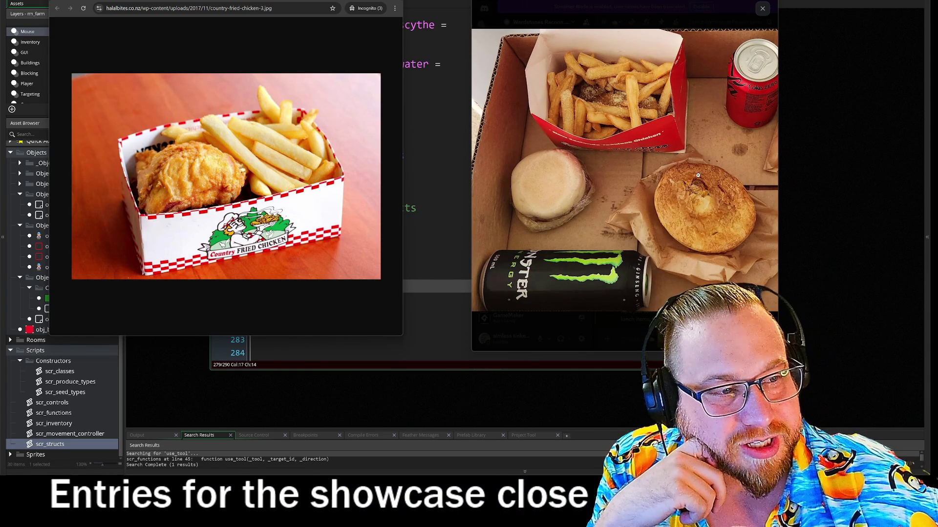
click(636, 100)
click(630, 117)
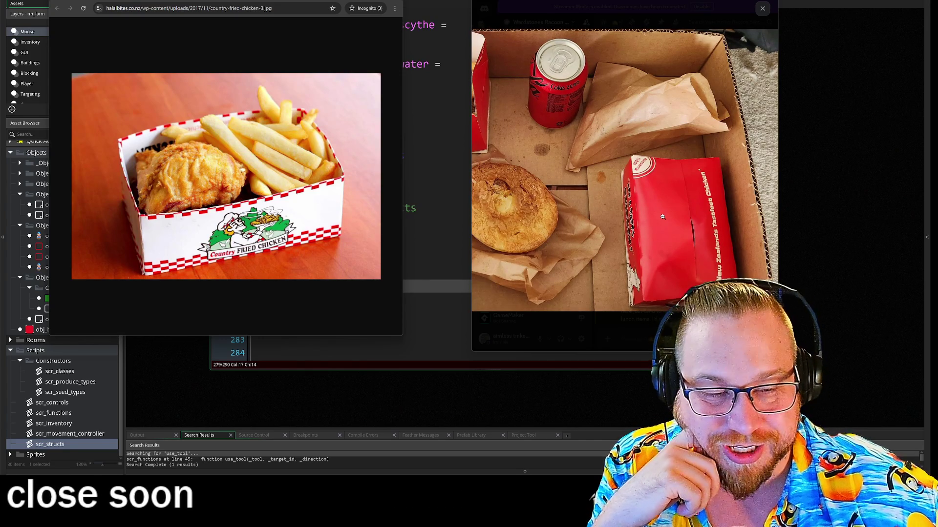
click(663, 216)
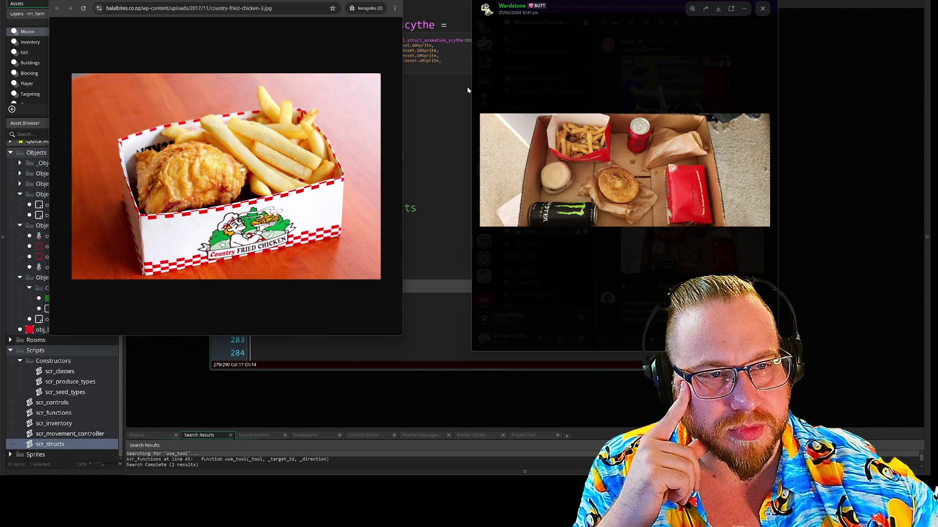
click(410, 2)
drag(630, 9, 0, 10)
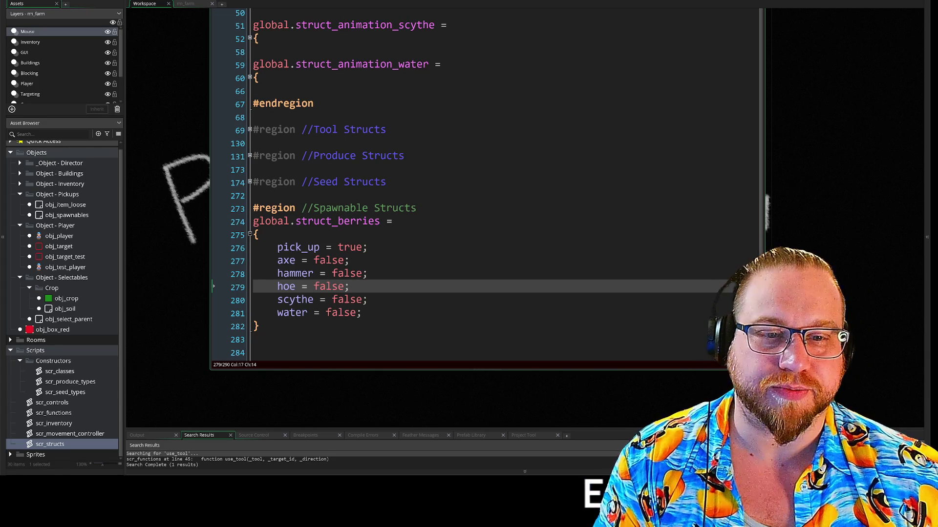
Step: Insert blank lines after struct_berries' water line, then return to the pick_up entry
click(360, 313)
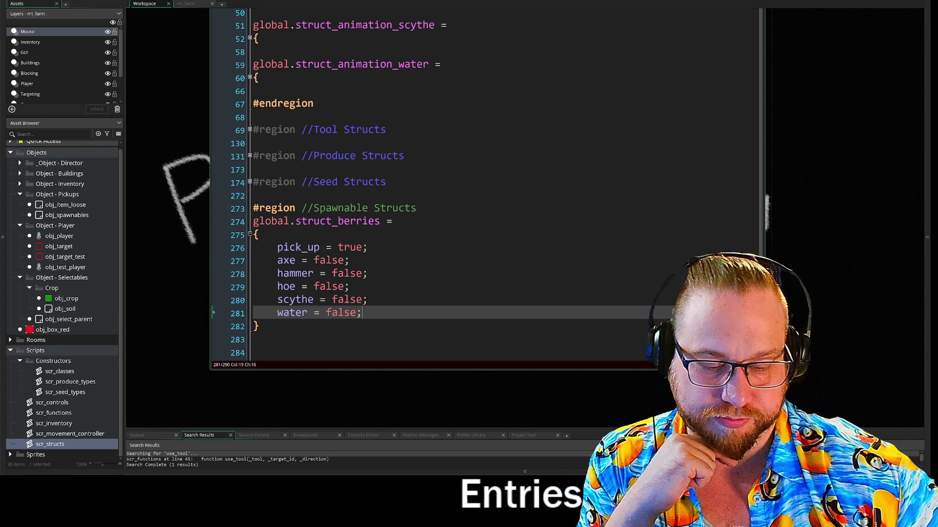
key(Down)
key(Return)
key(Return)
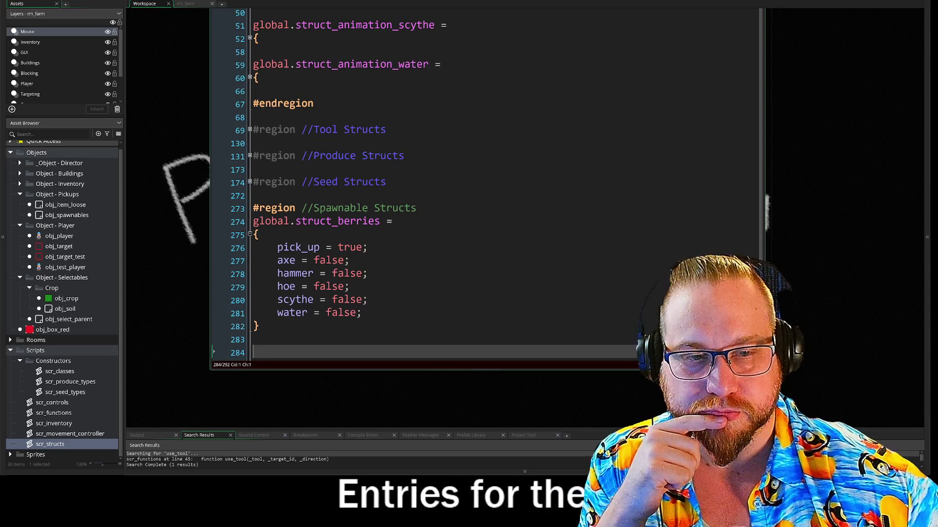
scroll(483, 196, down, 1)
scroll(484, 196, down, 1)
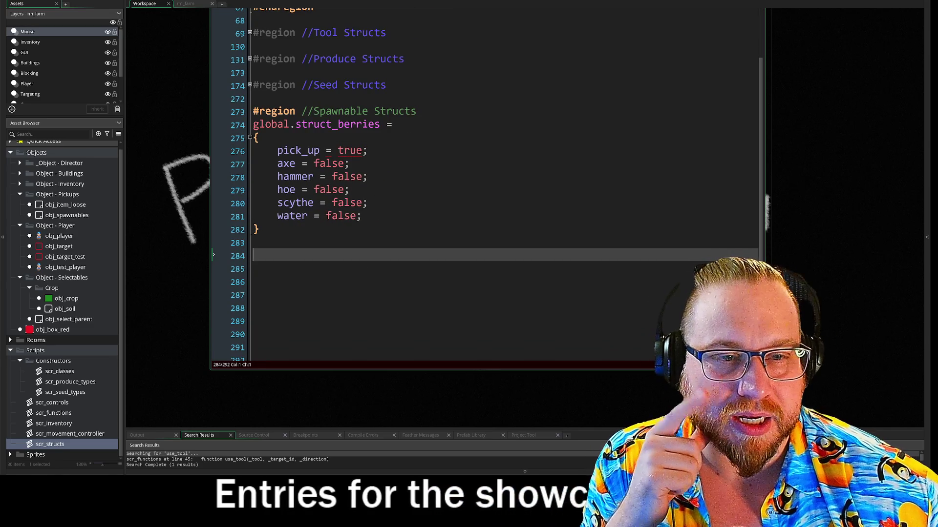
click(332, 151)
Step: Replace the equals signs with colons on pick_up, axe, hammer, hoe and scythe
key(BackSpace)
text(:)
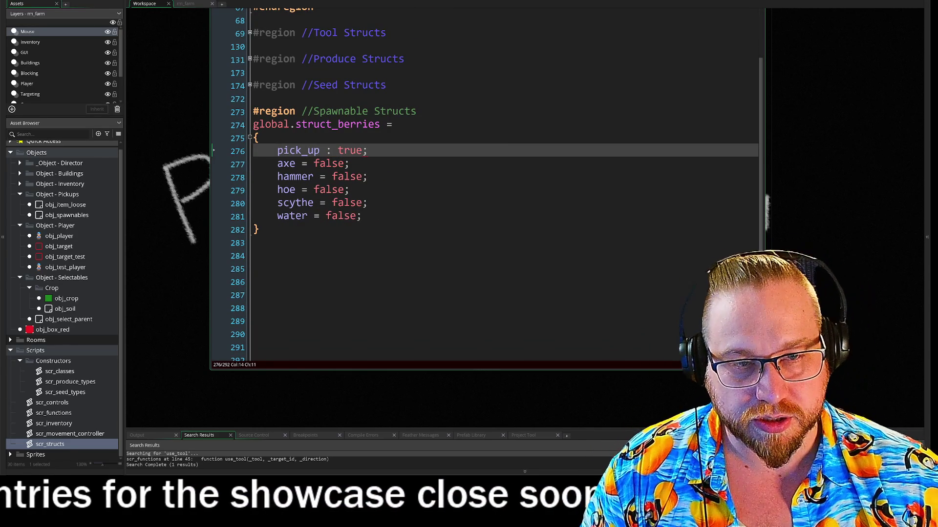
key(shift+Left)
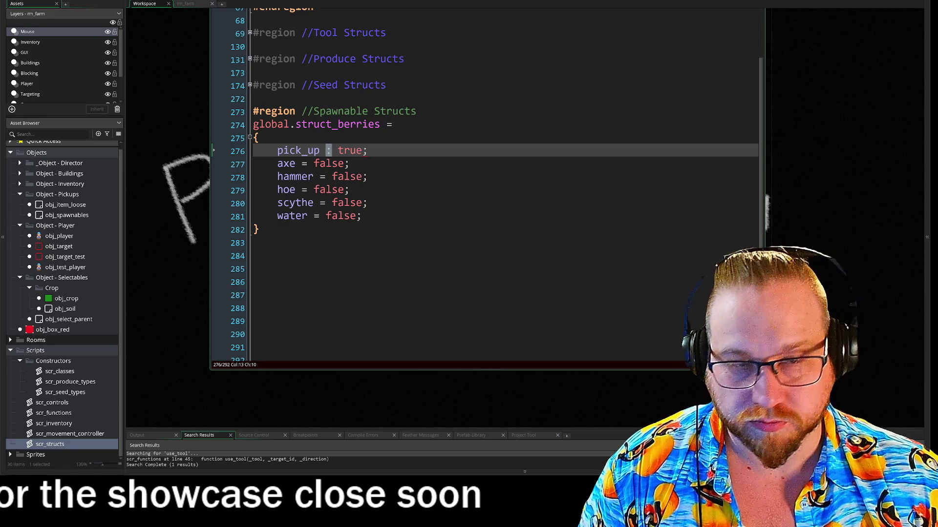
double_click(304, 164)
text(:)
double_click(322, 177)
text(:)
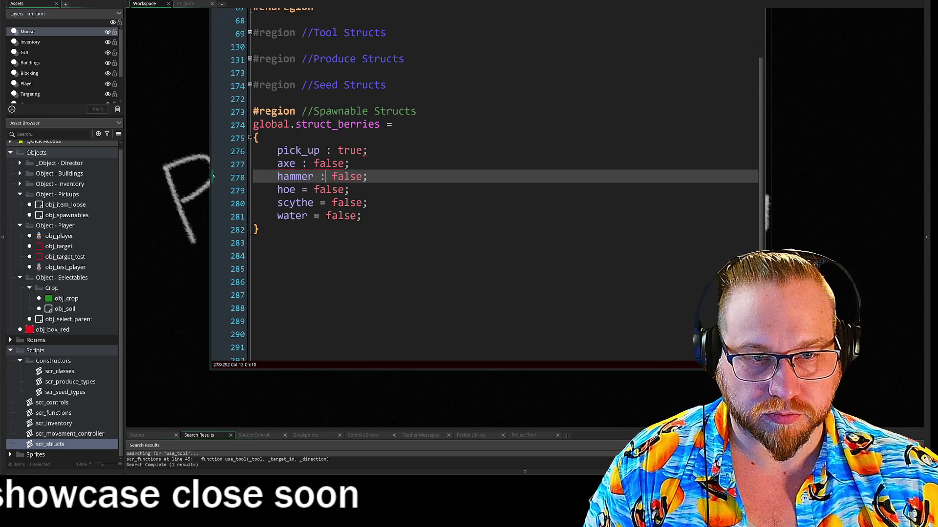
double_click(304, 190)
text(:)
click(320, 203)
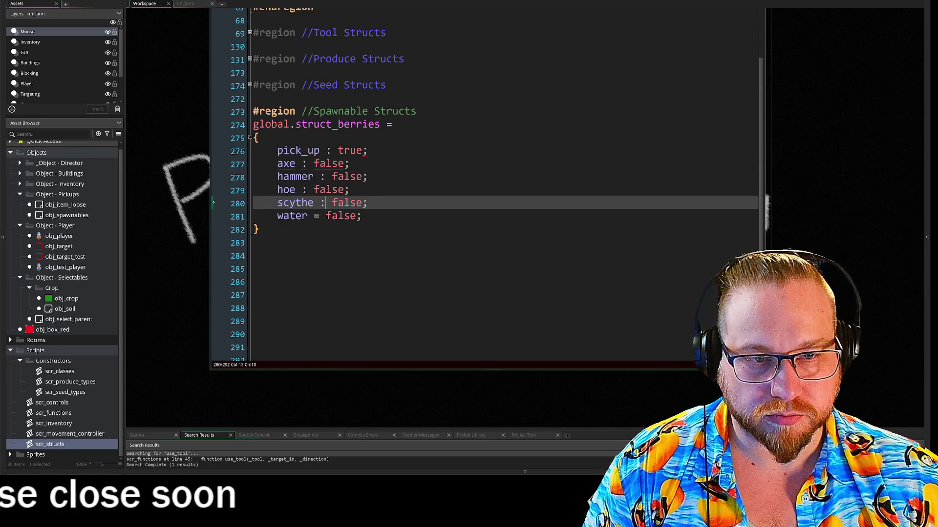
text(:)
click(320, 215)
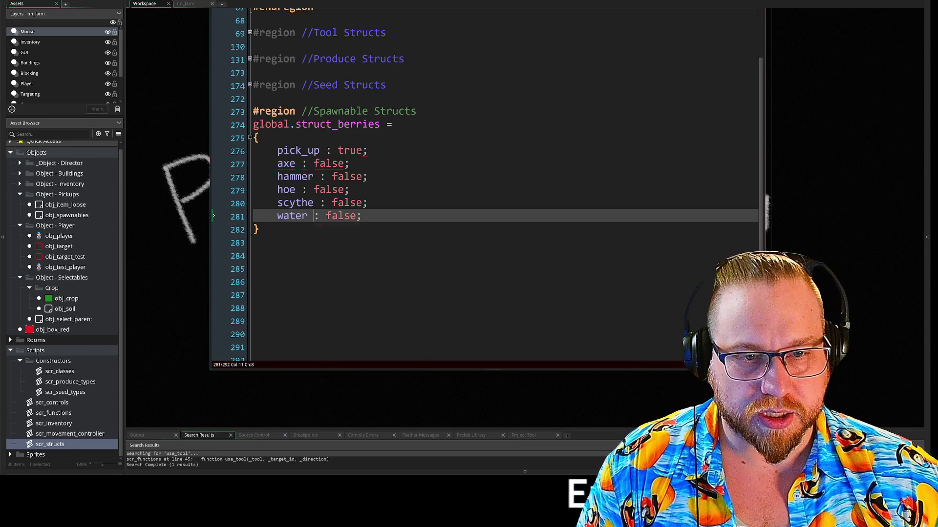
Step: Delete the spaces before the colons on each struct_berries entry
key(Up)
key(Delete)
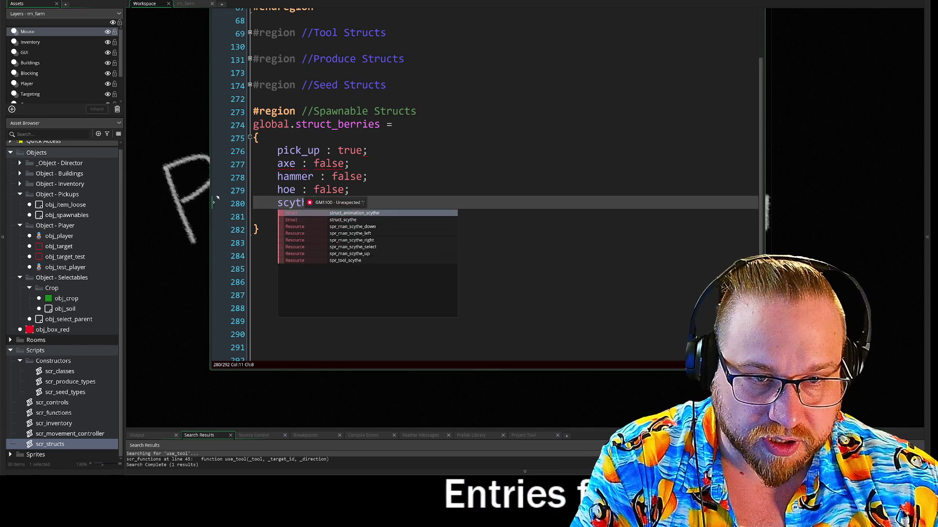
key(Up)
key(Delete)
key(Up)
key(Delete)
key(Up)
key(Delete)
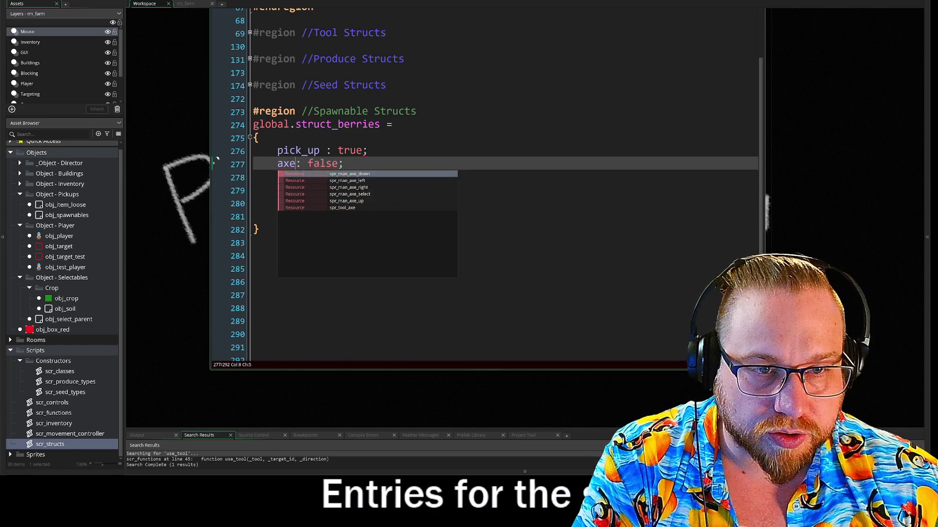
key(Up)
key(Delete)
Step: Change the semicolons after pick_up and axe to commas
key(End)
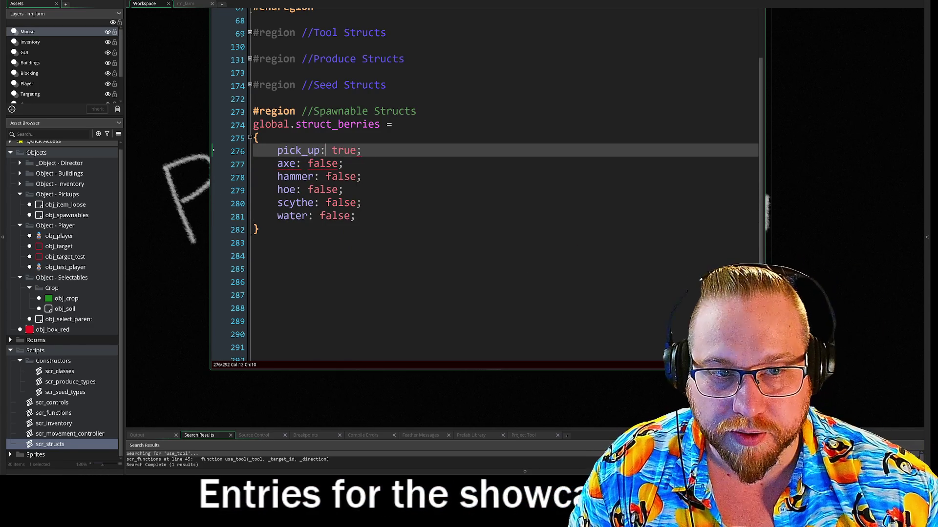
key(BackSpace)
text(,)
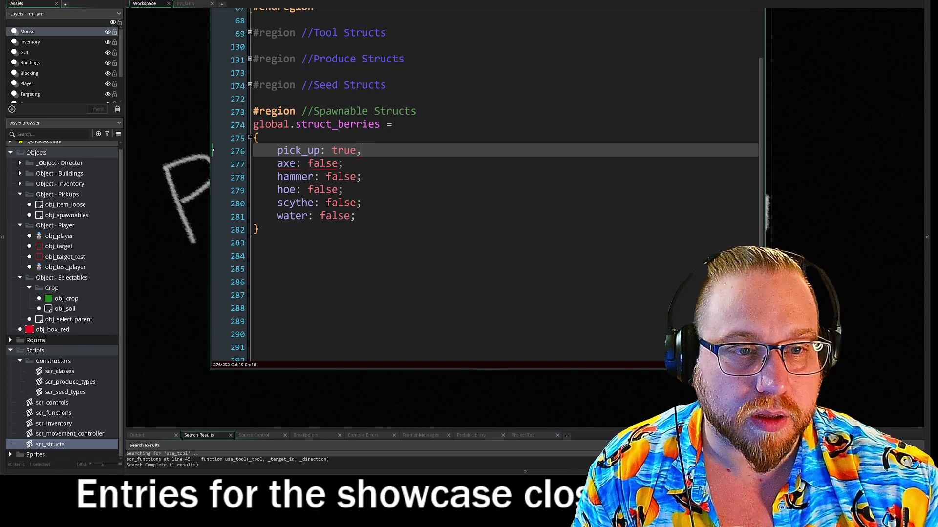
key(shift+Left)
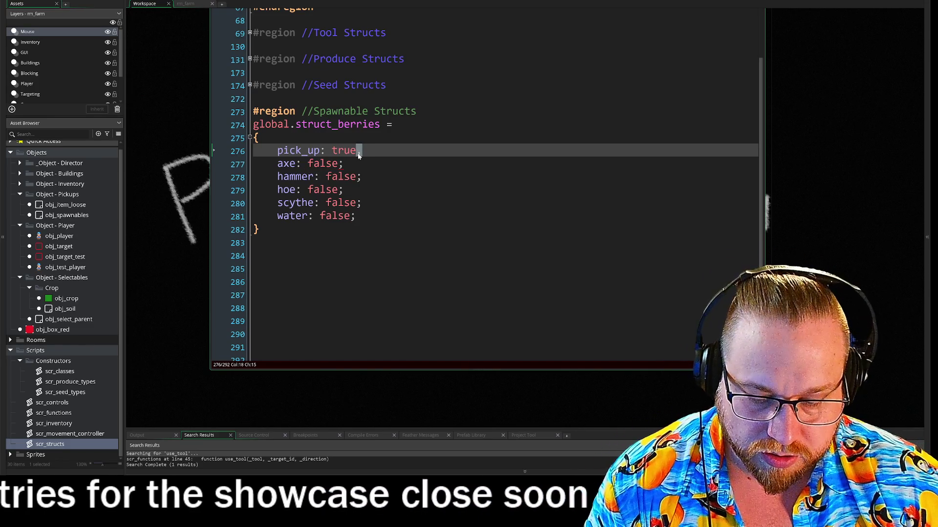
key(Down)
key(shift+Left)
text(,)
Step: Change the hammer, hoe and scythe semicolons to commas and select water's semicolon
key(Down)
key(shift+Left)
text(,)
key(Down)
key(shift+Left)
text(,)
key(Down)
key(shift+Left)
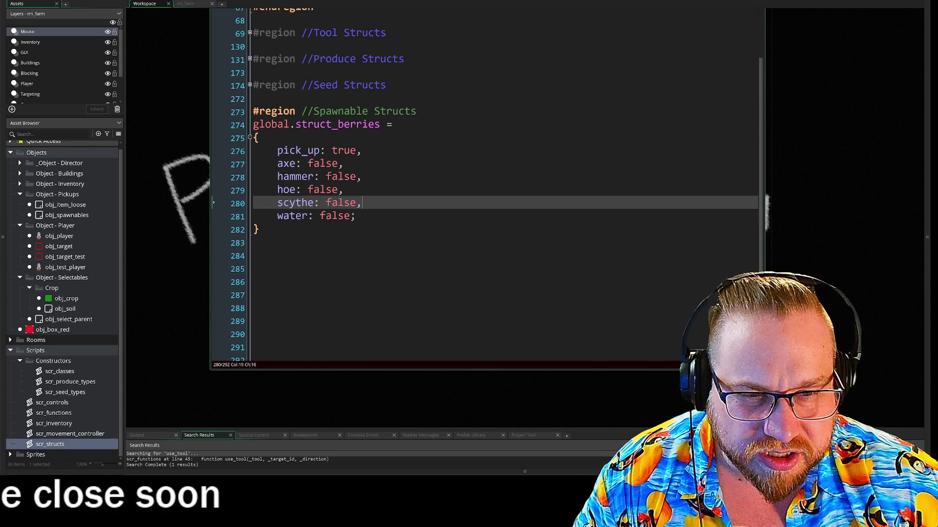
key(Down)
key(shift+Left)
Step: Tab the pick_up through water values into one aligned column and add a line after water
click(308, 164)
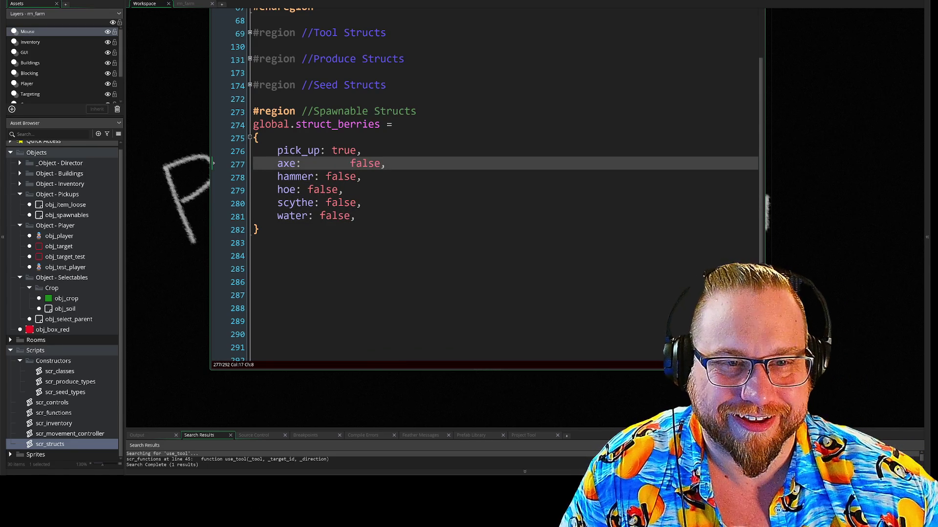
click(332, 150)
key(Tab)
click(326, 177)
click(307, 190)
key(Tab)
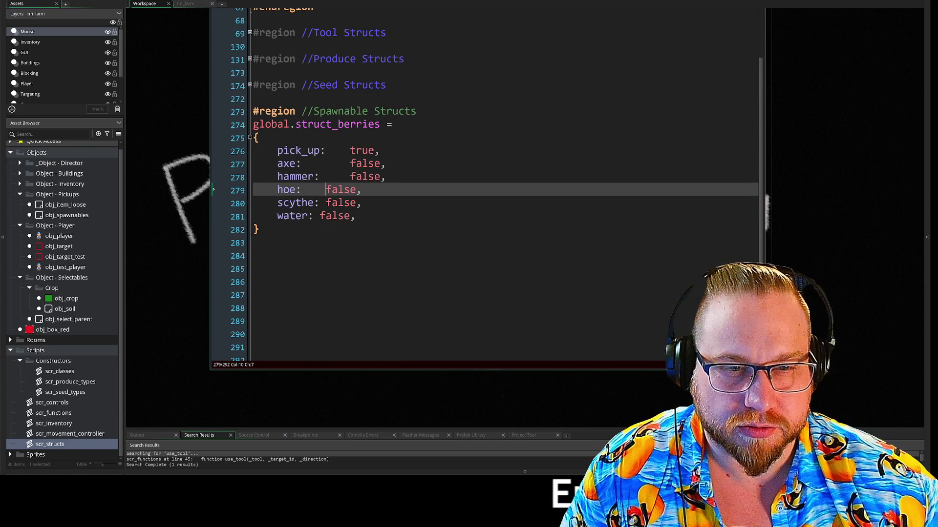
click(325, 202)
key(Tab)
click(320, 216)
key(Tab)
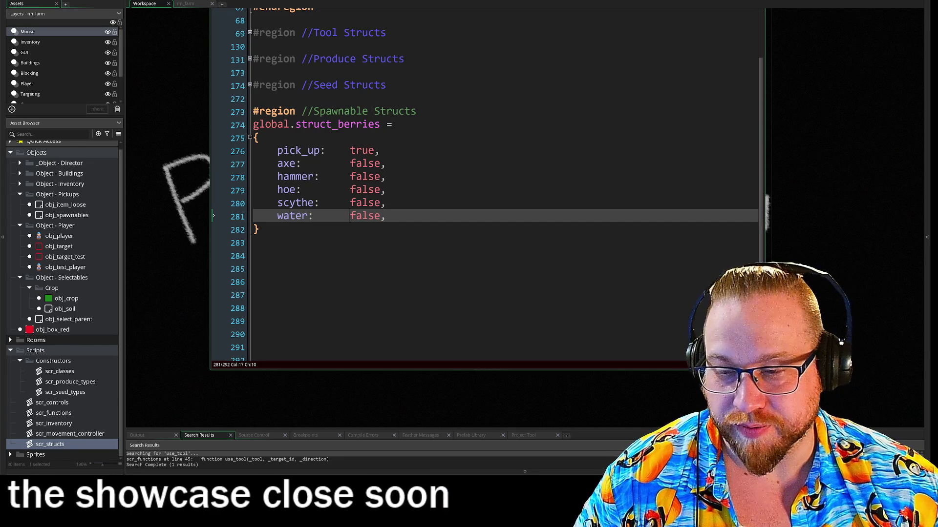
click(349, 215)
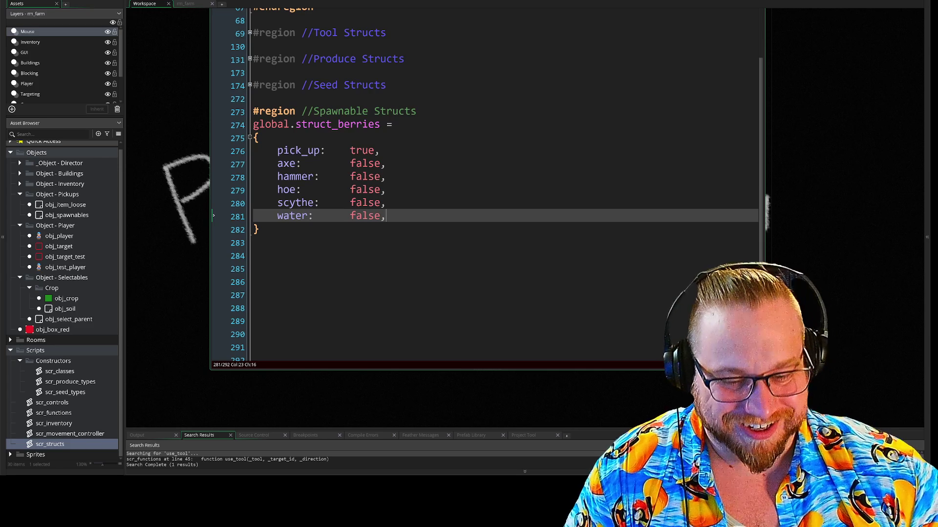
key(Return)
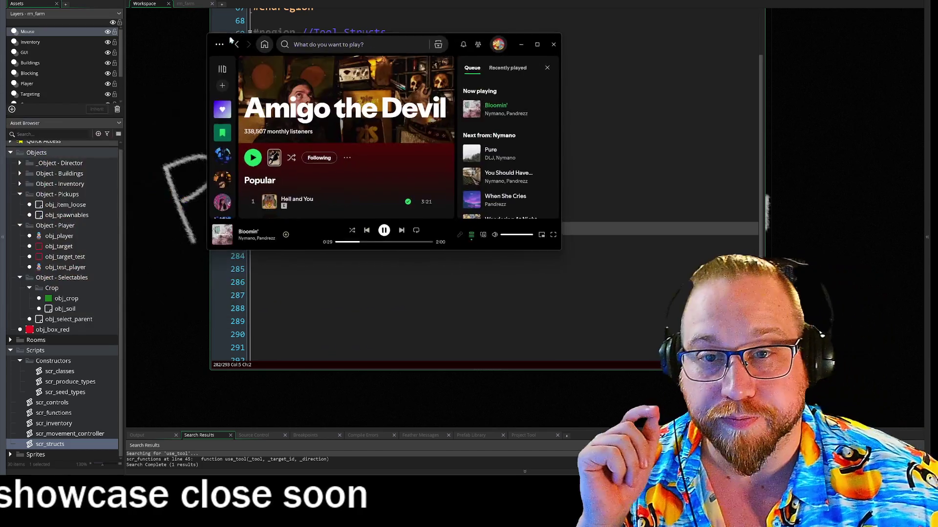
Step: Drag the Spotify window over the code editor
drag(430, 29, 274, 5)
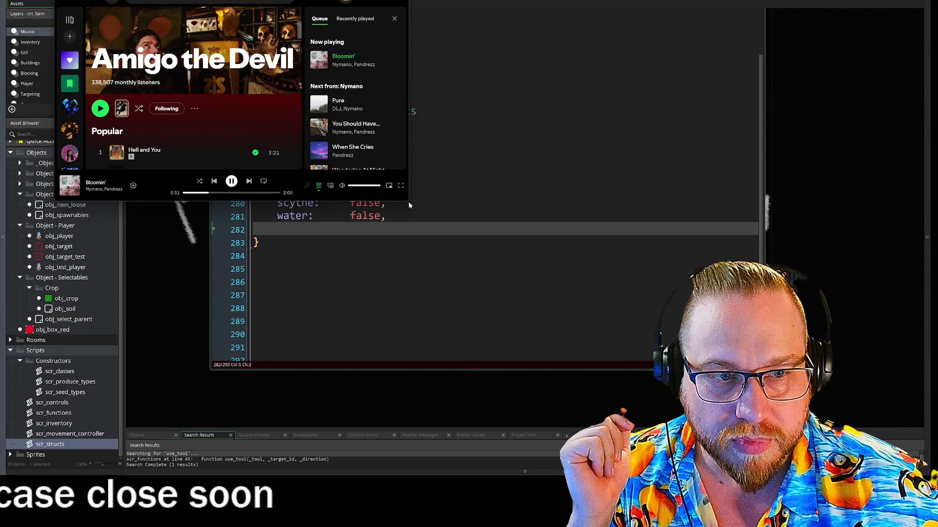
Step: Enlarge Spotify, then queue 'Cocaine and Abel' from Popular tracks and skip to it
mouse_move(408, 201)
mouse_down()
mouse_move(527, 379)
mouse_move(519, 401)
mouse_move(511, 395)
mouse_up()
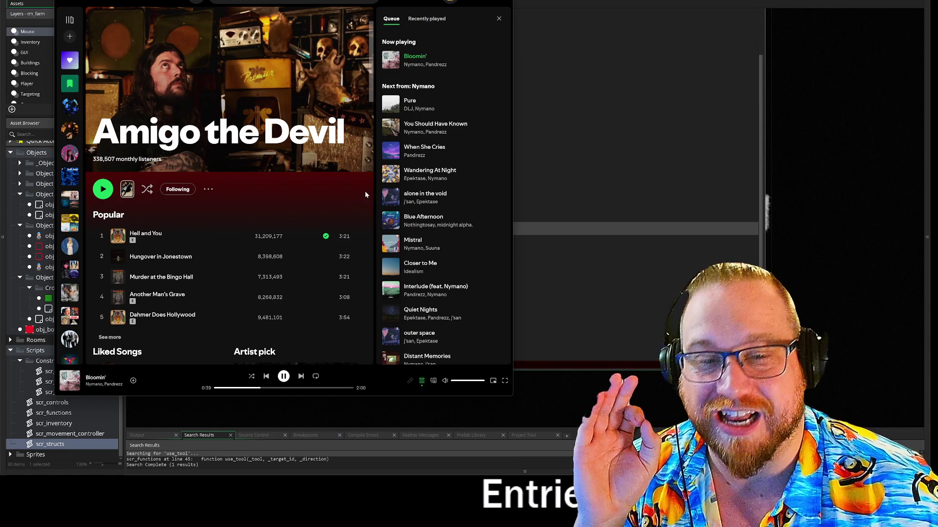
scroll(291, 283, down, 5)
scroll(159, 246, up, 5)
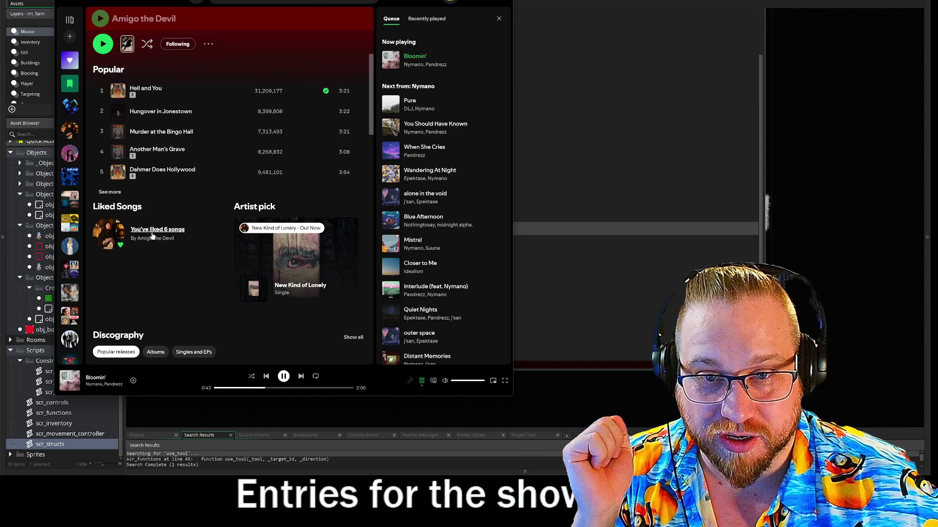
click(110, 189)
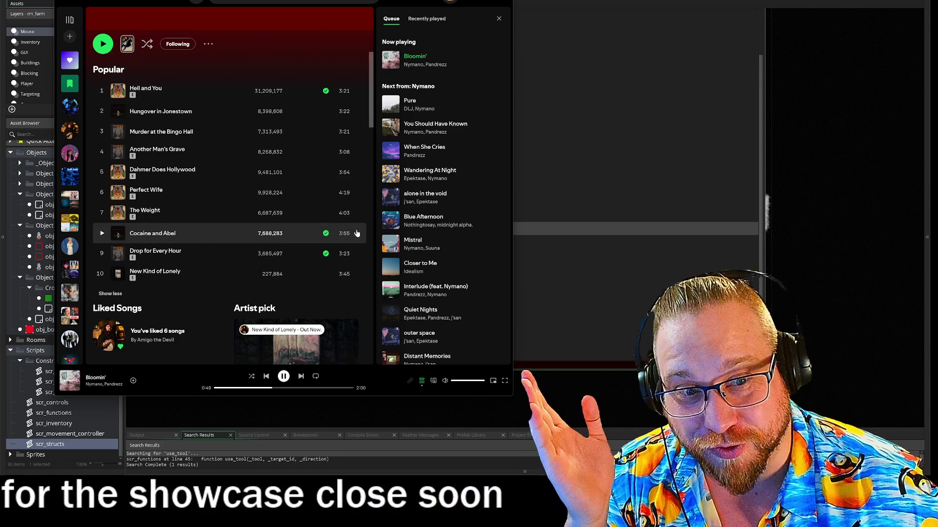
click(357, 233)
click(388, 273)
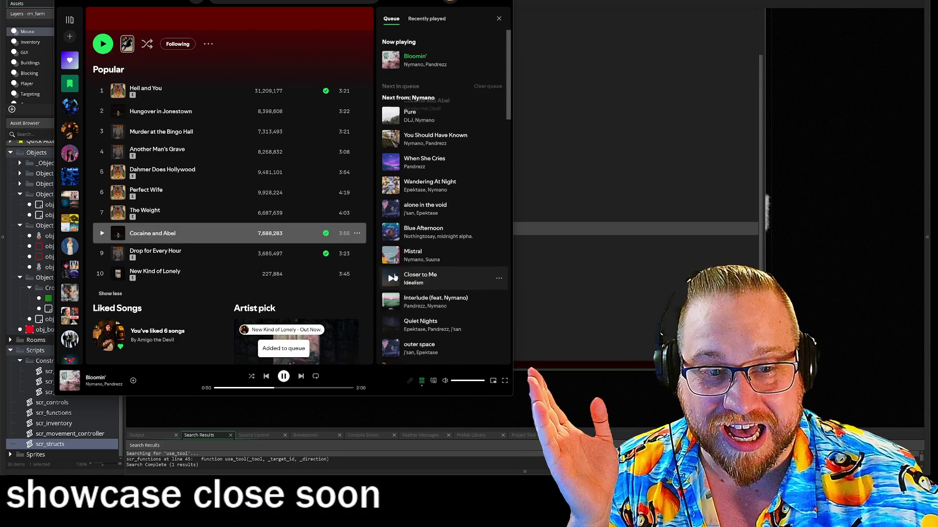
click(301, 376)
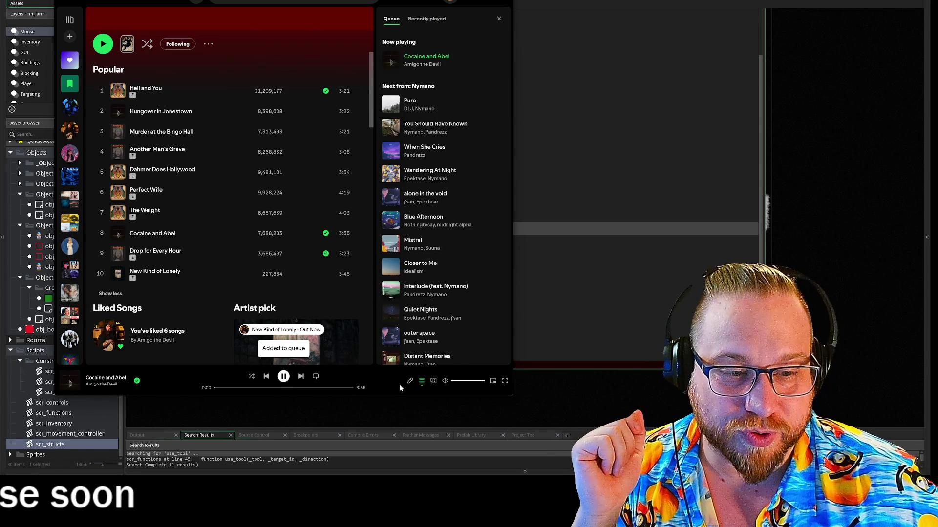
Step: Read through the song's lyrics, then open the Amigo the Devil artist page
click(411, 382)
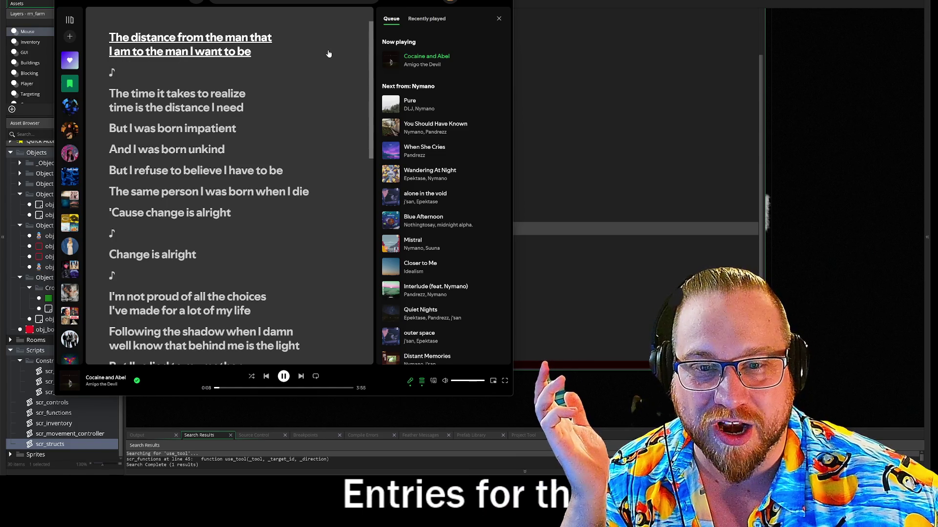
scroll(337, 68, down, 6)
scroll(340, 76, down, 3)
scroll(340, 75, up, 10)
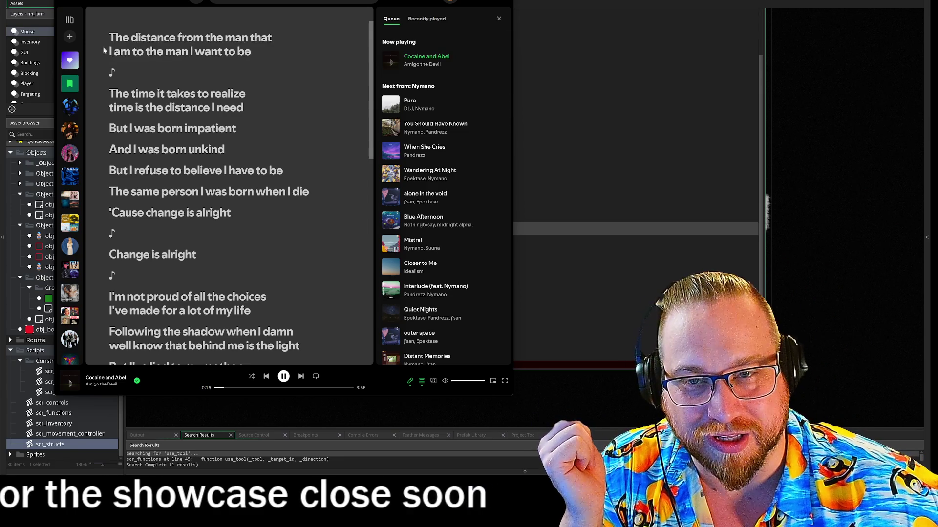
click(410, 381)
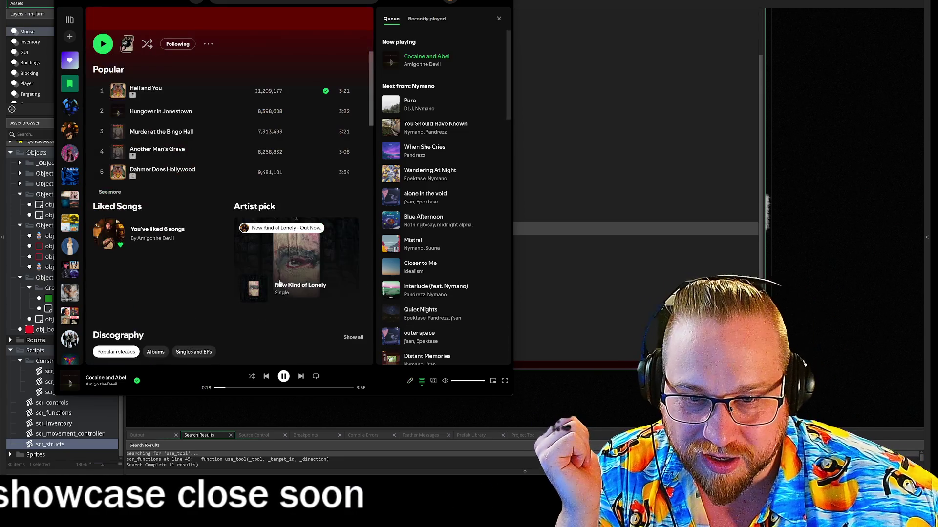
Step: Expand Popular to ten tracks, browse the discography, return to the top, and switch back to GameMaker
click(110, 192)
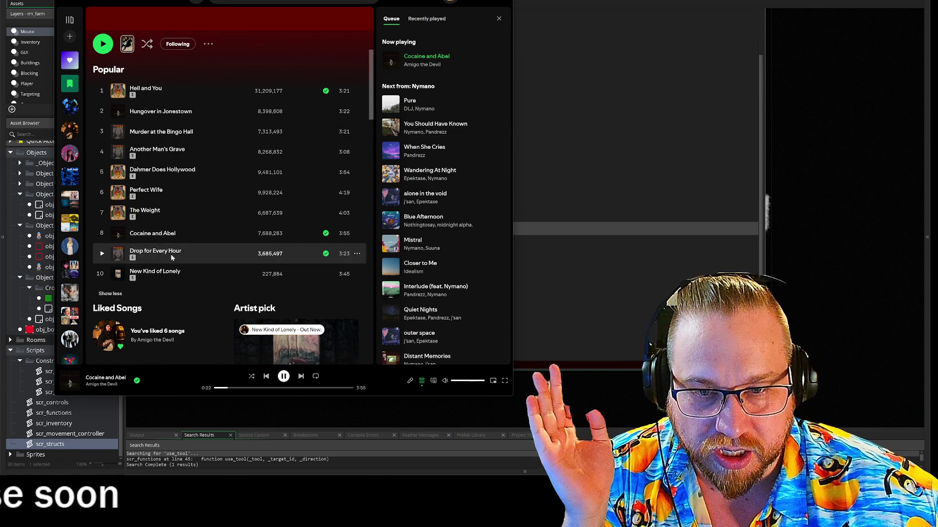
scroll(198, 256, down, 5)
scroll(220, 236, up, 5)
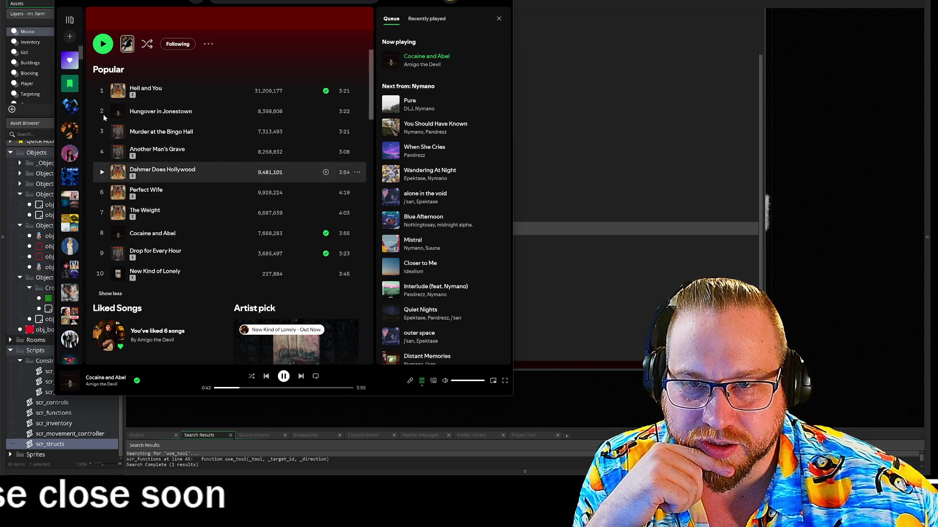
scroll(152, 268, down, 3)
scroll(153, 268, down, 2)
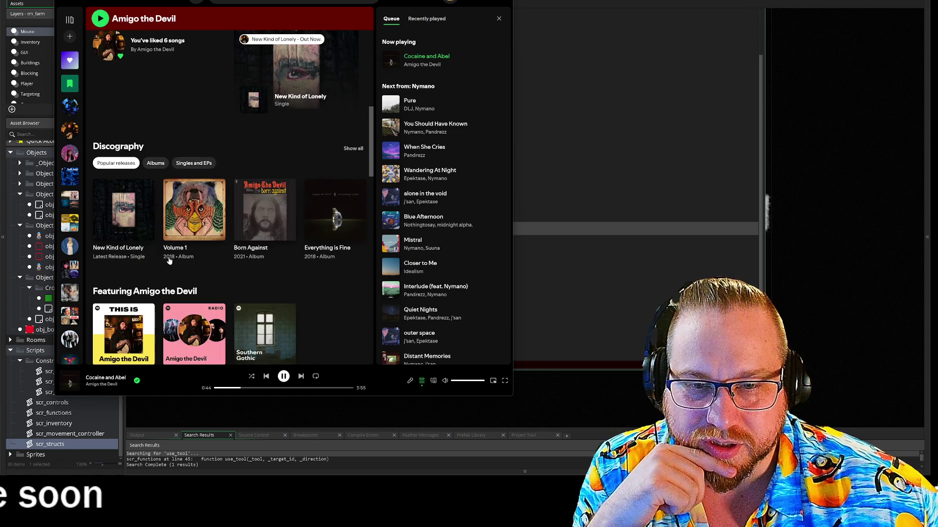
scroll(196, 231, down, 2)
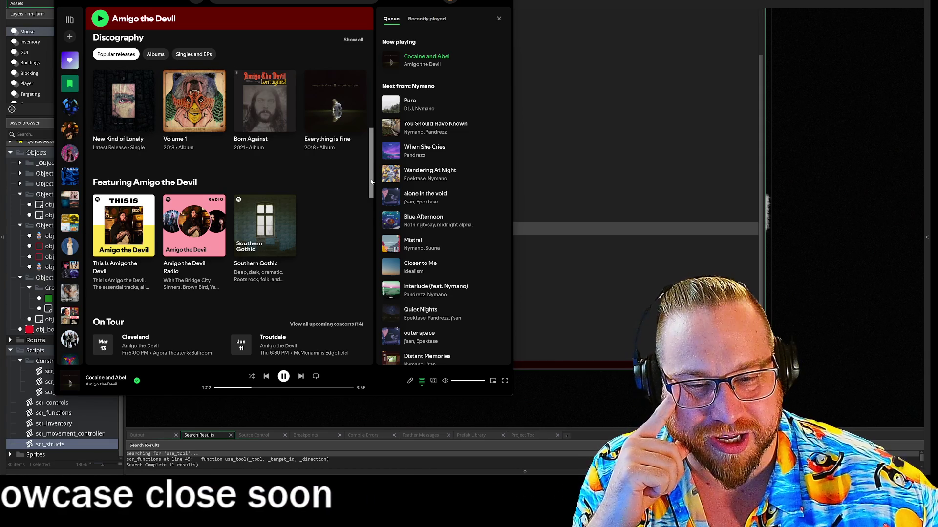
mouse_move(371, 182)
mouse_down()
mouse_move(385, 81)
mouse_move(385, 109)
mouse_move(382, 41)
mouse_up()
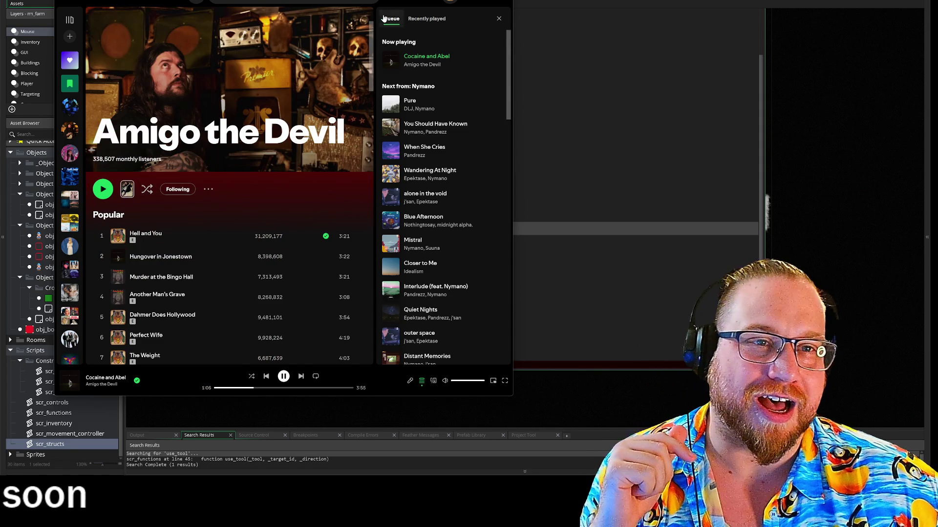
key(alt+Tab)
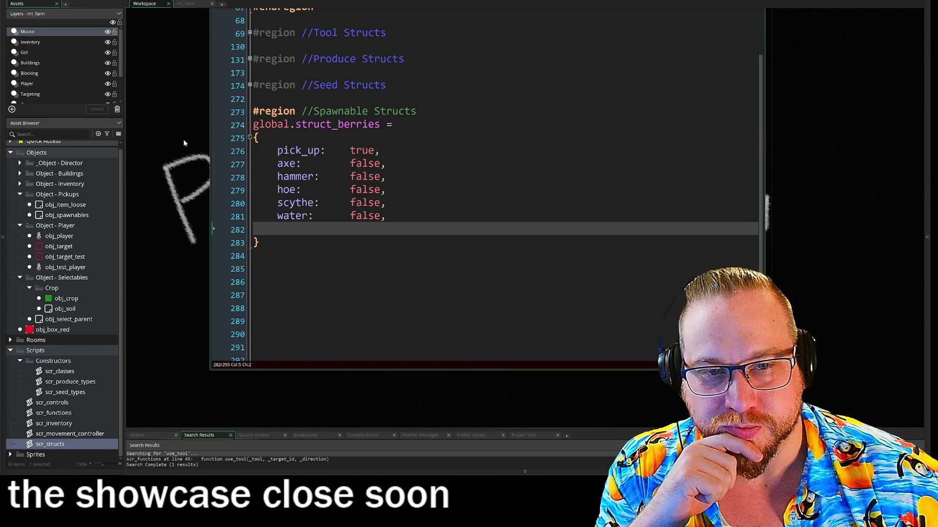
Step: Select the entire struct_berries block from the empty line below it
click(341, 256)
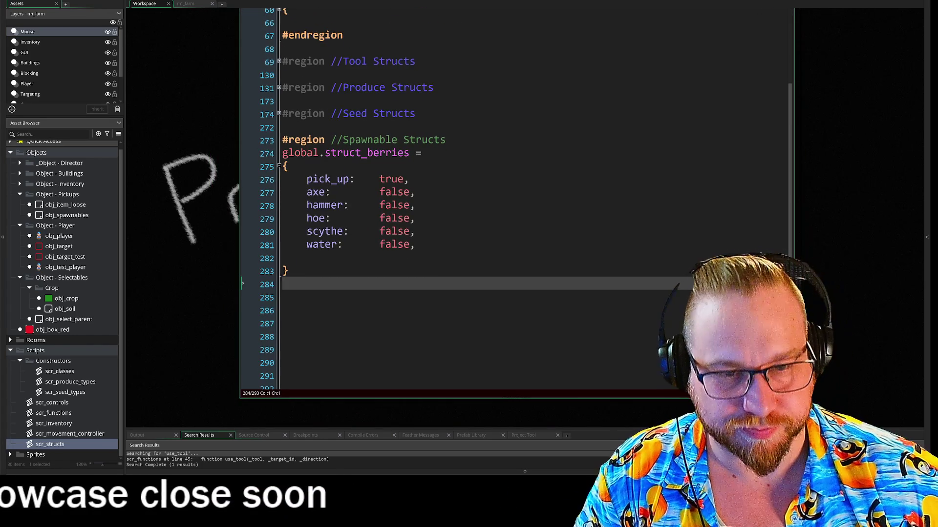
key(shift+Up)
key(shift+Up)
key(shift+Up)
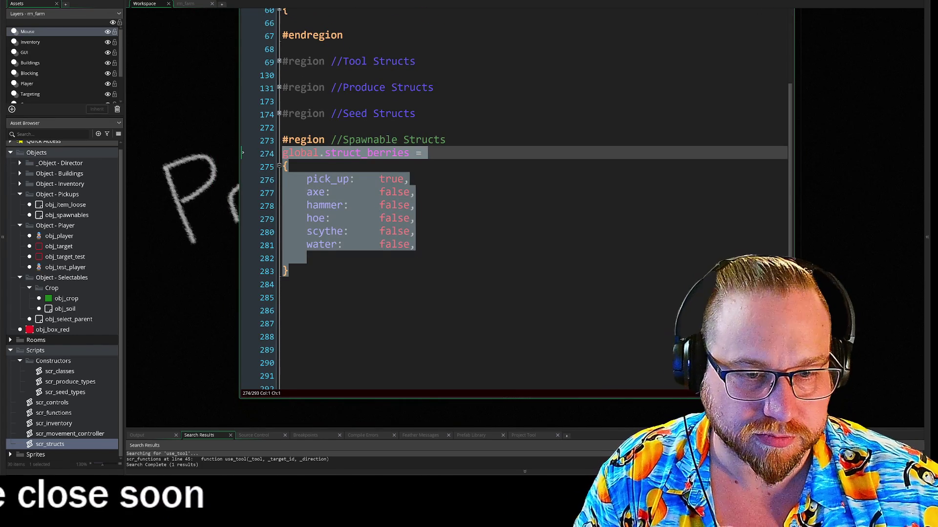
Step: Copy the struct_berries block and paste a duplicate below it
key(ctrl+c)
key(Return)
key(ctrl+v)
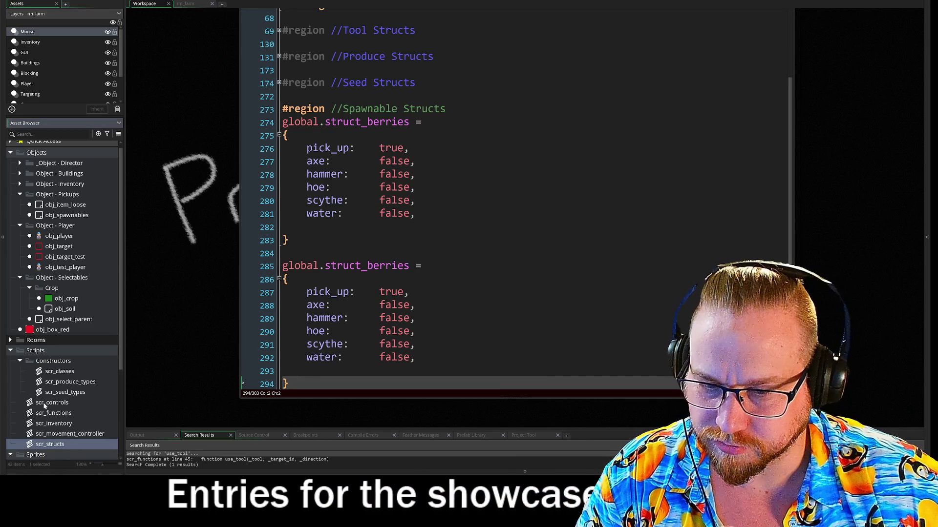
Step: Expand the Sprites folder to show the berry, flower and mushroom sprites
click(11, 455)
scroll(20, 420, down, 4)
click(20, 390)
Step: Rename both blocks to struct_berry and turn the copy into struct_flower
drag(409, 266, 385, 266)
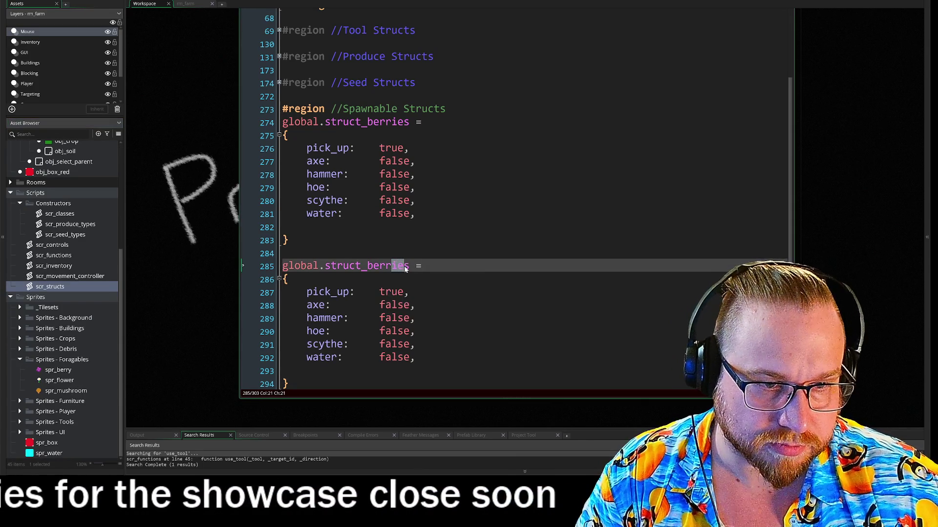
text(y)
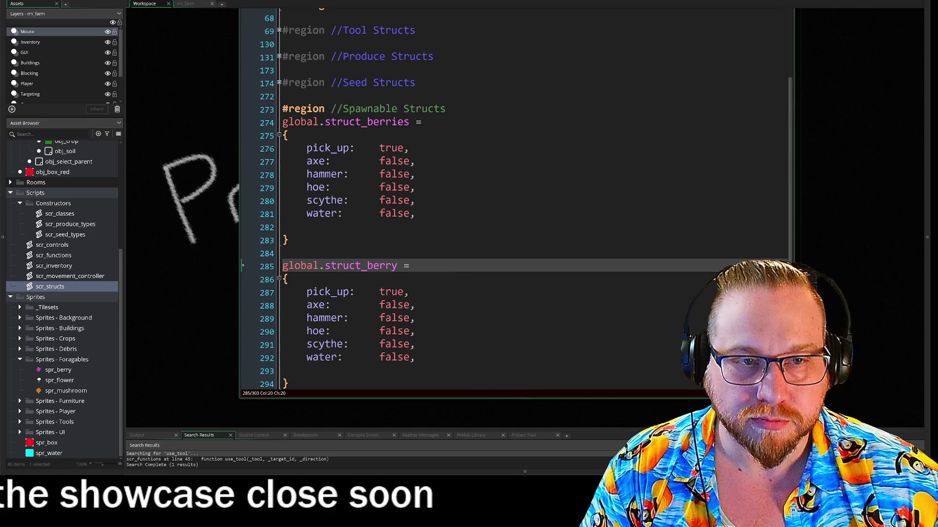
drag(391, 122, 410, 122)
text(y)
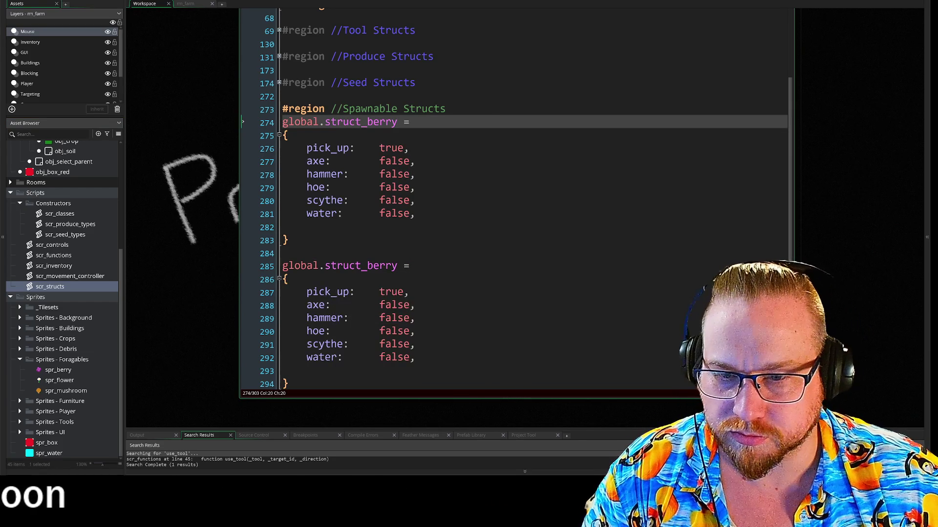
drag(367, 265, 392, 266)
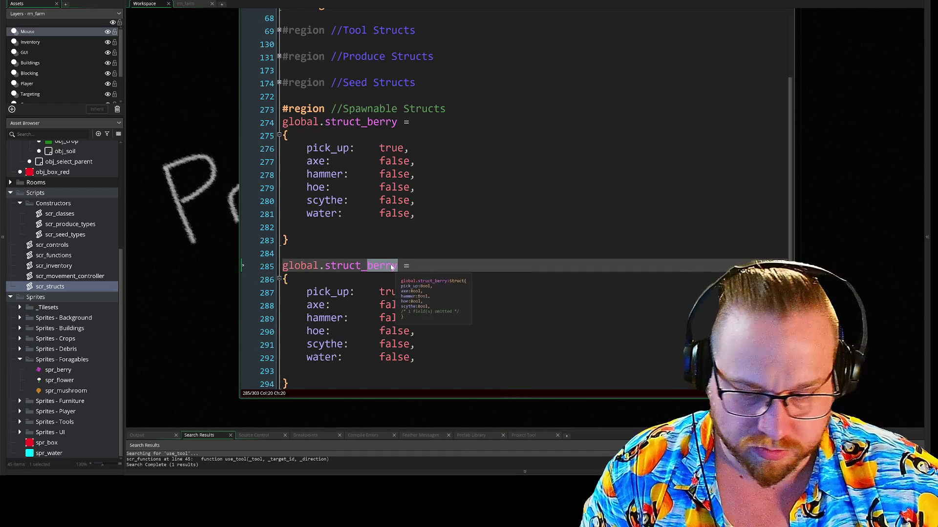
scroll(289, 316, down, 2)
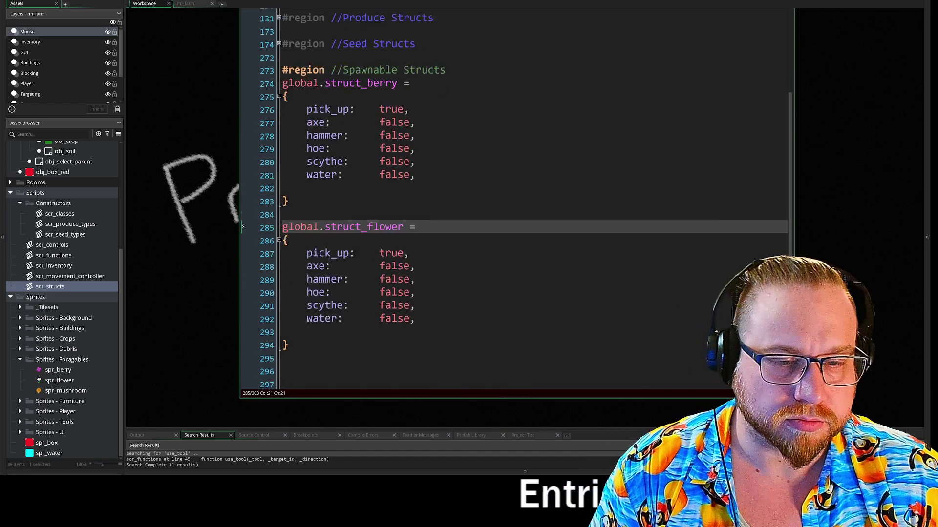
drag(289, 316, 277, 199)
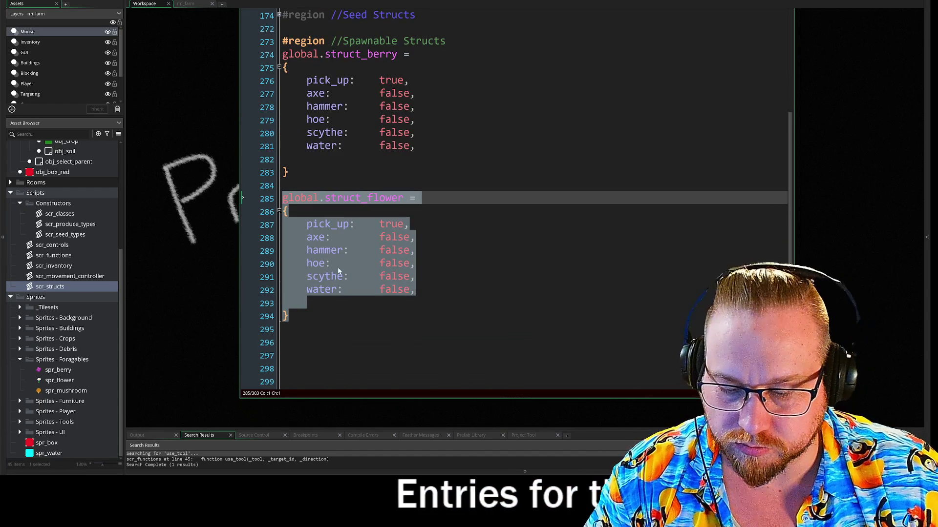
Step: Paste a copy of struct_flower below it and rename it struct_mushroom
click(283, 329)
key(Return)
key(ctrl+v)
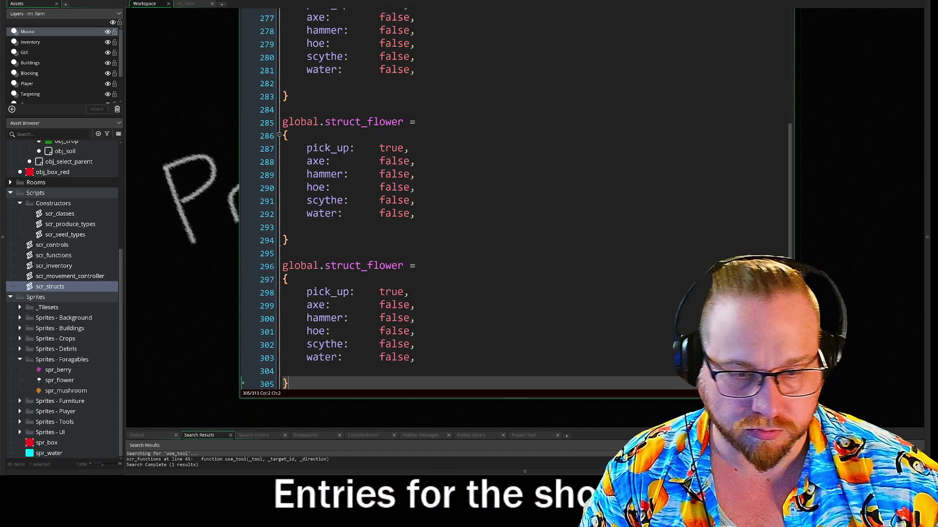
scroll(513, 205, down, 2)
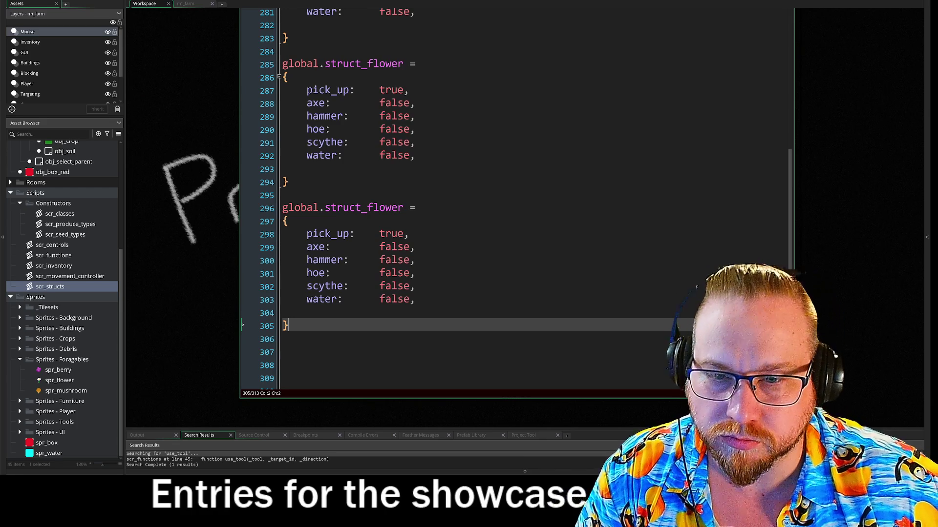
click(367, 207)
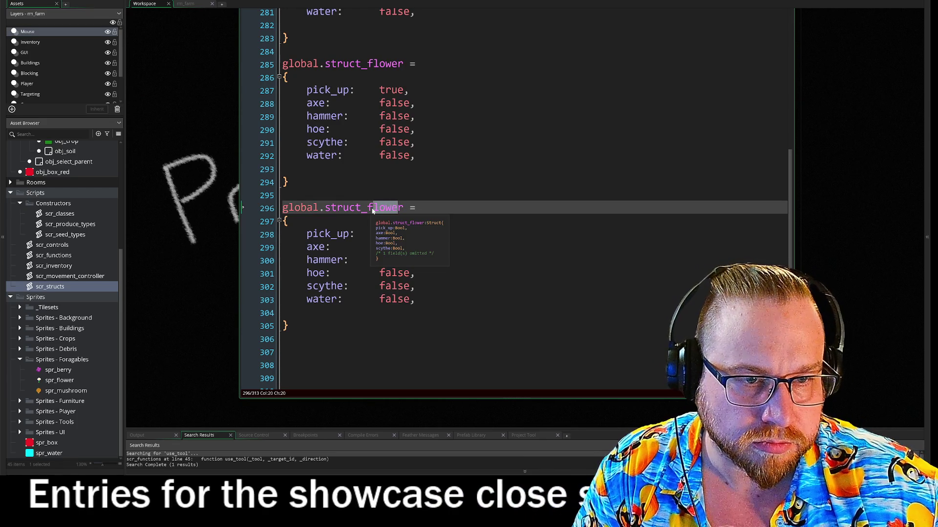
double_click(405, 208)
text(mus)
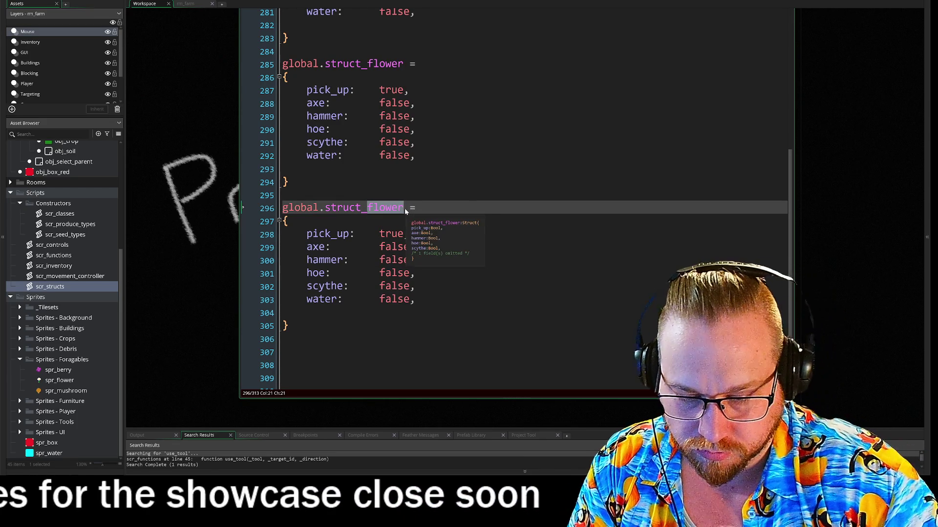
text(hroom)
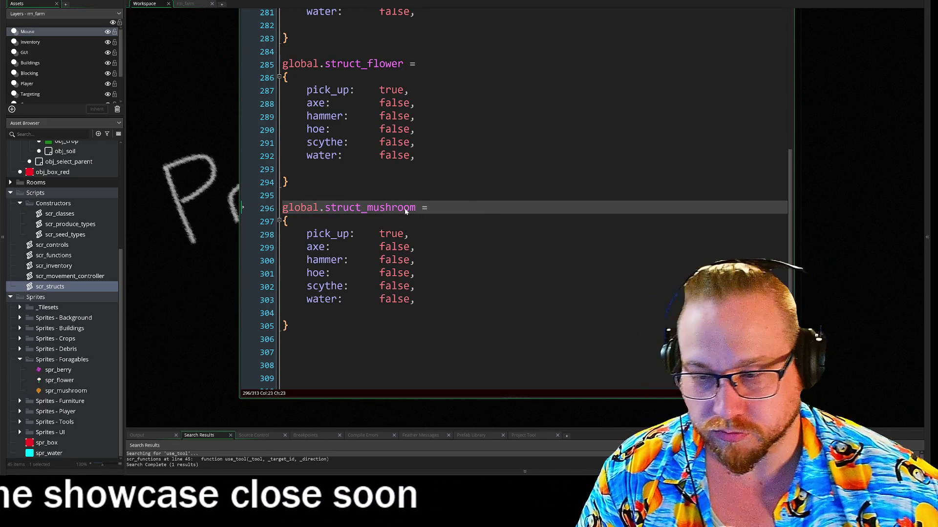
key(Down)
key(Down)
key(Down)
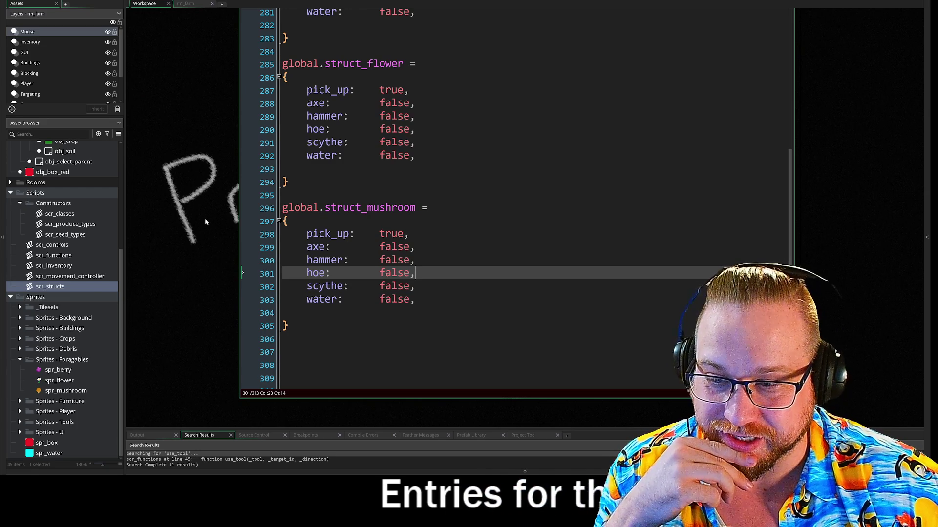
drag(215, 189, 204, 277)
Step: Add an edible: true field to struct_berry, correcting the misspelled name
click(293, 127)
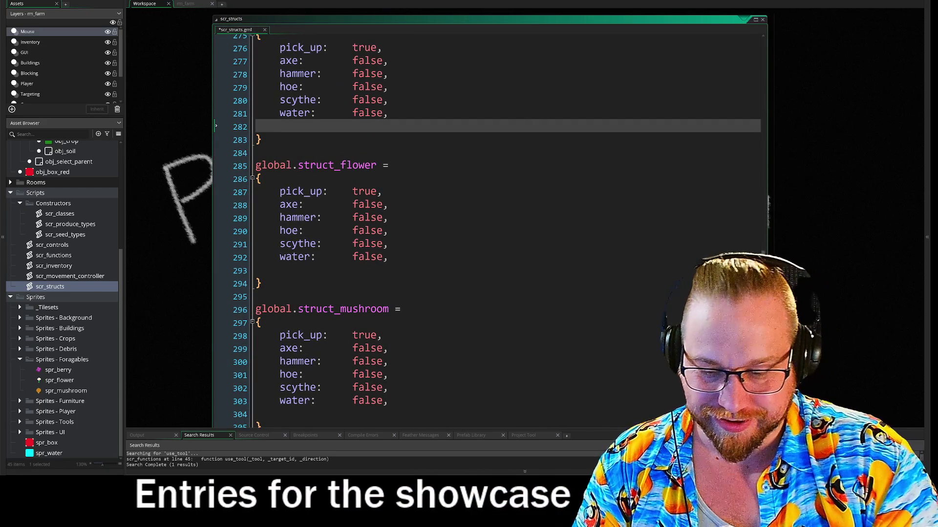
text(eddible)
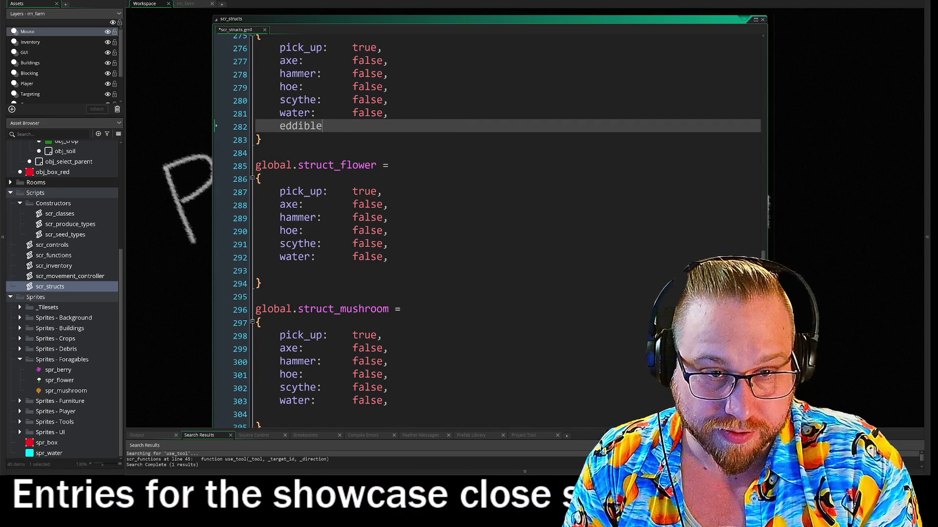
text(:  )
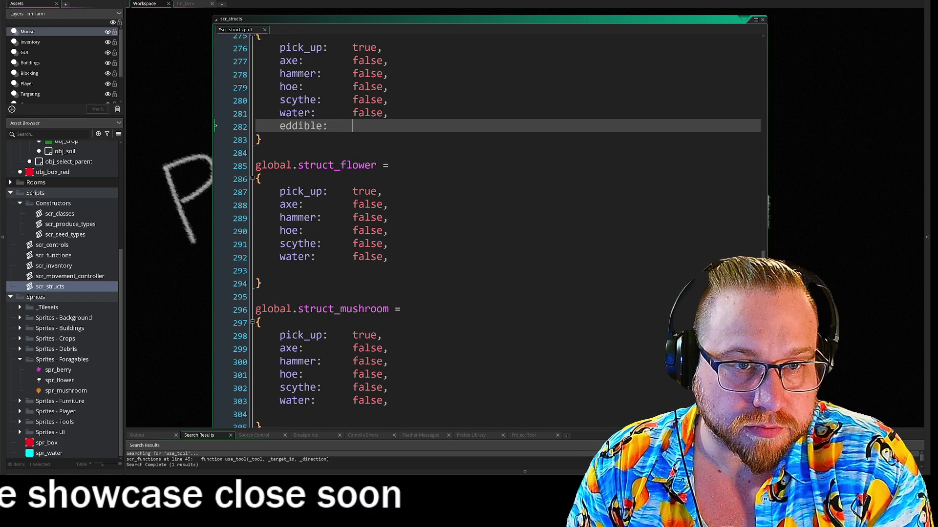
text(  f)
key(BackSpace)
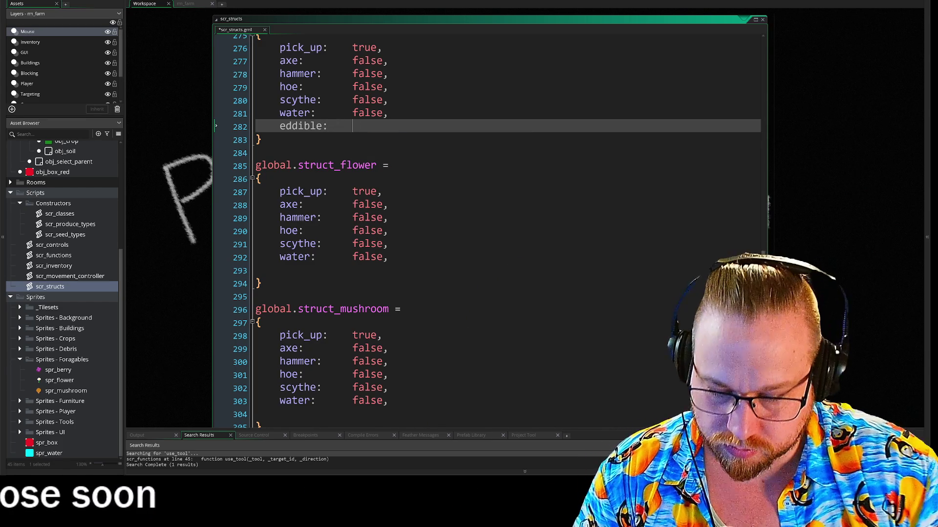
text(tru)
key(Return)
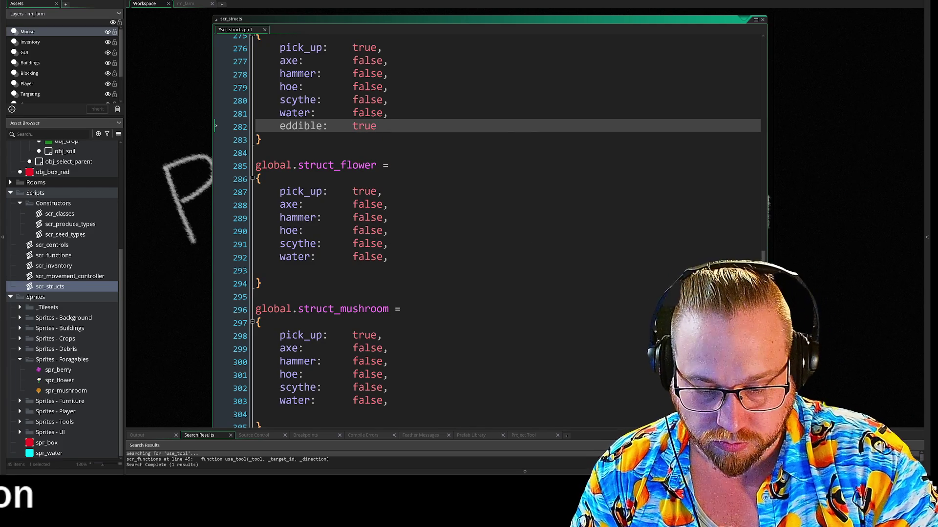
text(,)
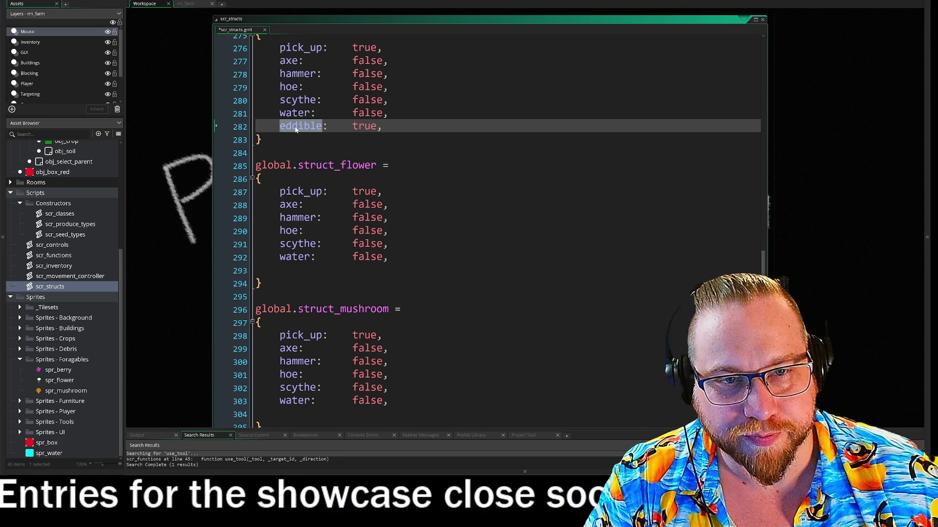
key(ctrl+z)
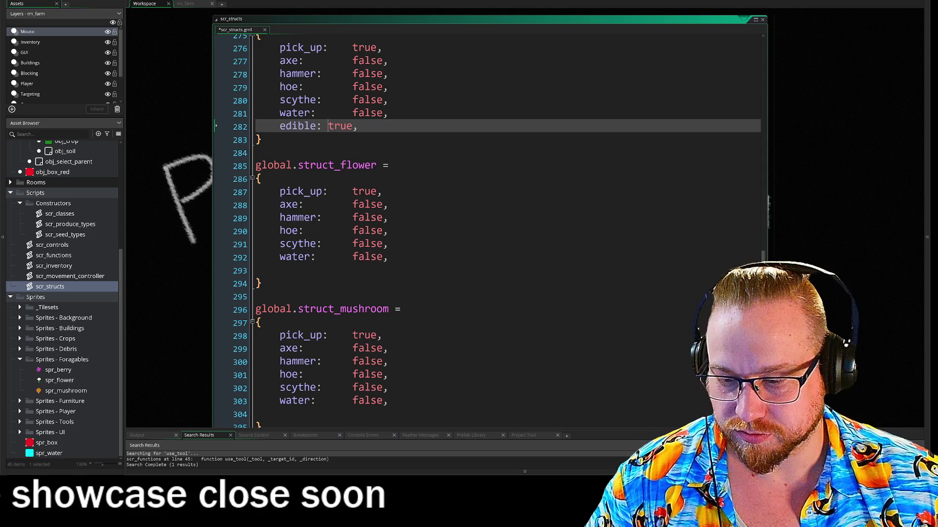
Step: Tab-align the edible value and copy the edible: true line into struct_flower
click(328, 126)
key(Tab)
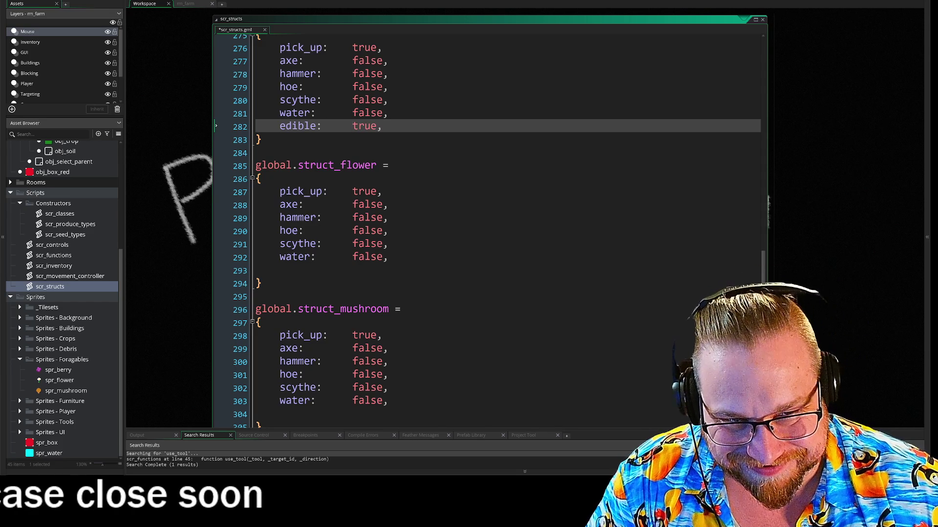
drag(383, 126, 279, 127)
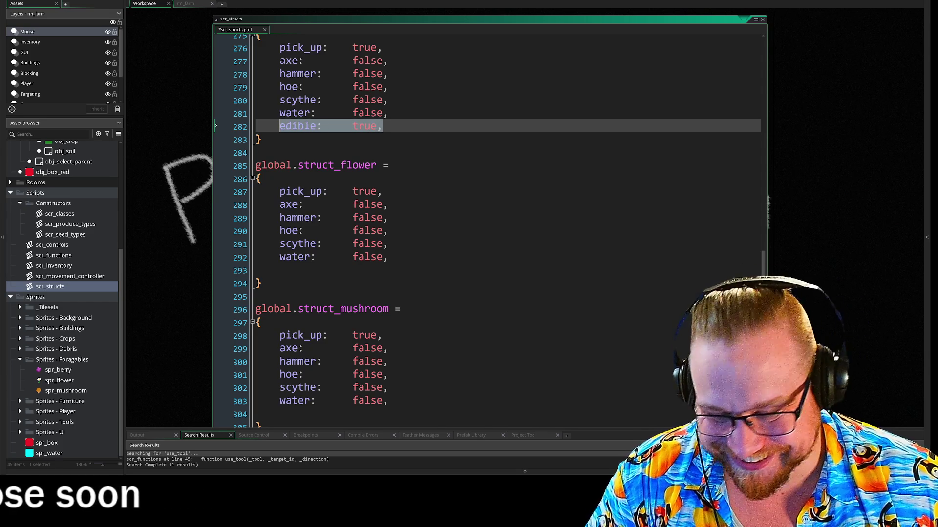
key(ctrl+c)
click(279, 270)
key(ctrl+v)
scroll(457, 232, down, 1)
click(279, 386)
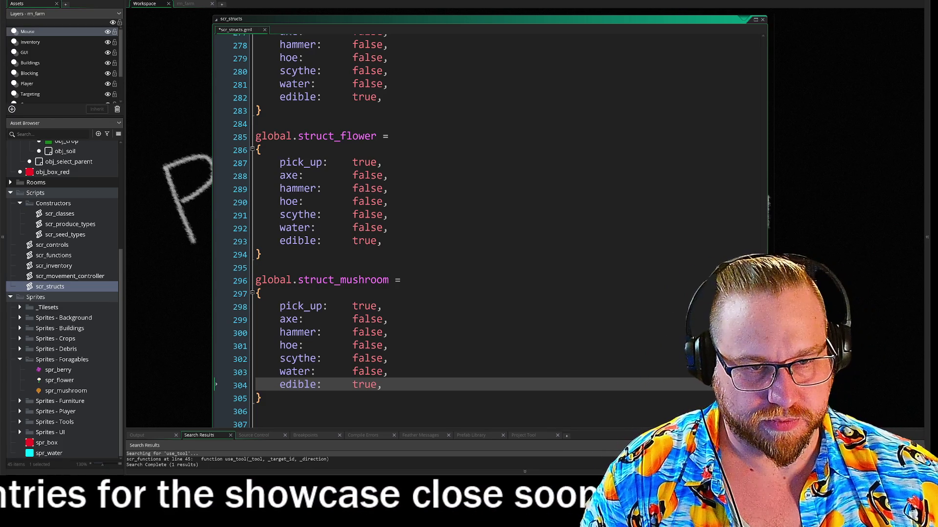
Step: Insert a blank line after the water line in struct_berry, struct_flower and struct_mushroom
click(388, 84)
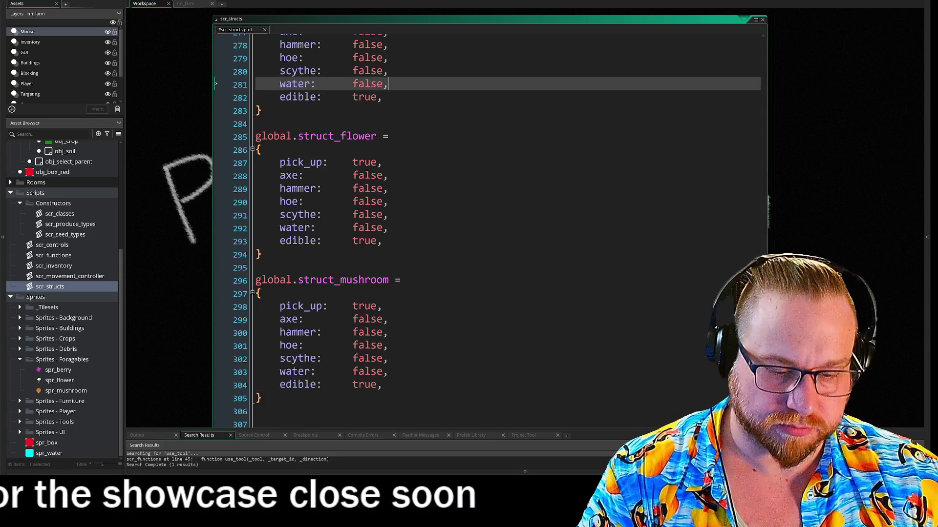
key(Return)
click(388, 241)
key(Return)
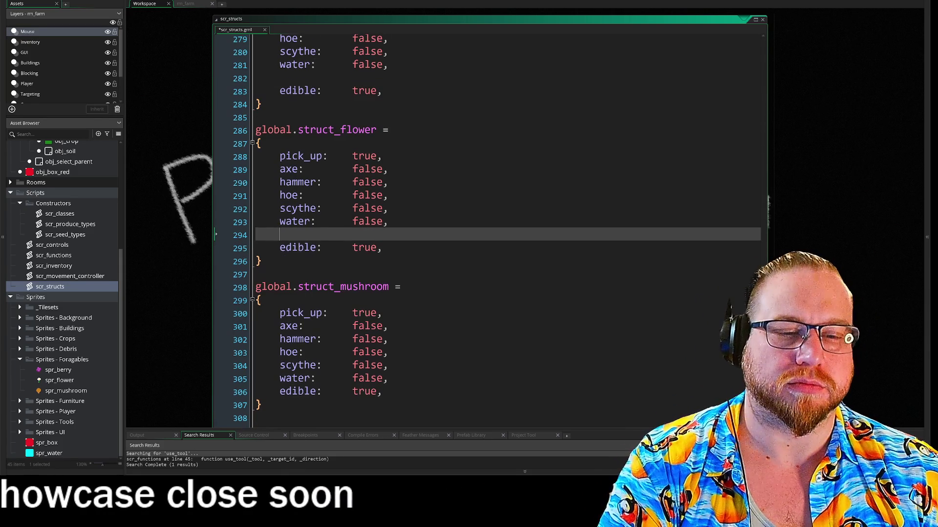
click(388, 379)
key(Return)
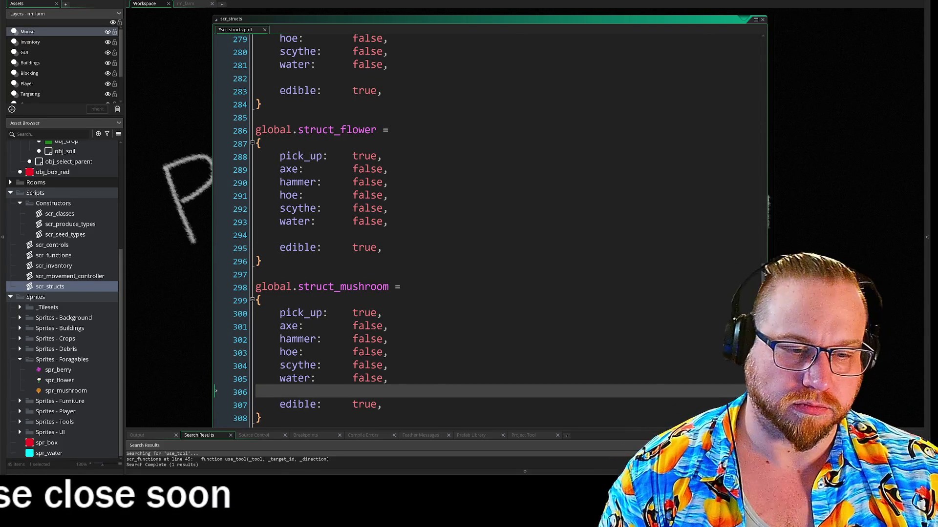
Step: Locate struct_berry's edible line and place the caret at its end
key(ctrl+f)
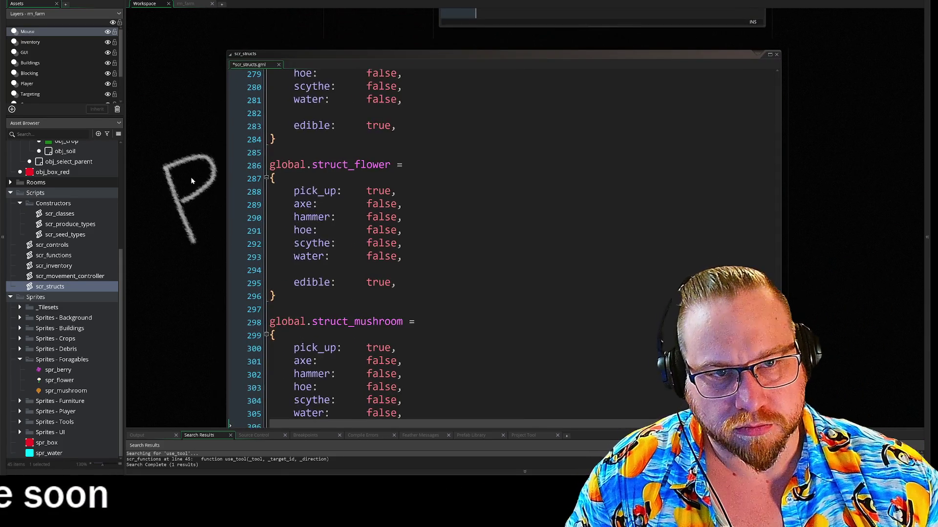
scroll(502, 244, up, 1)
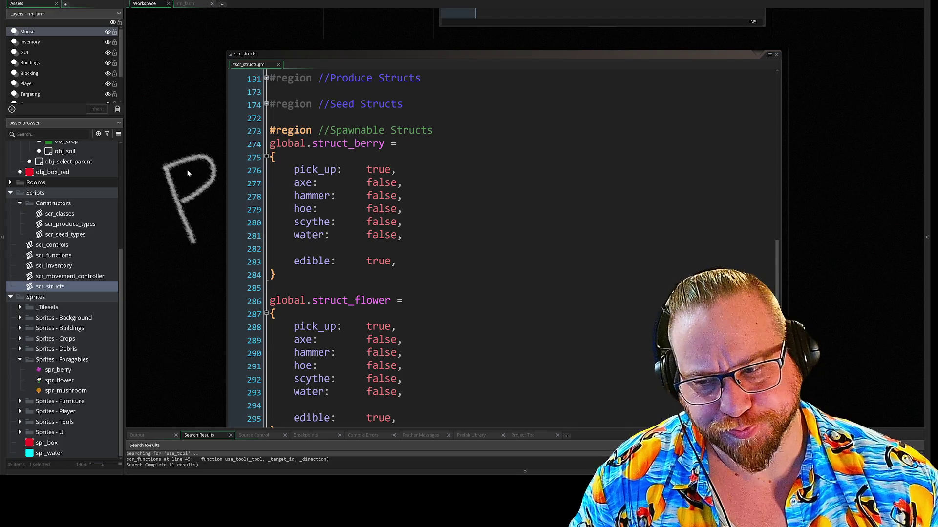
scroll(207, 221, down, 3)
click(238, 202)
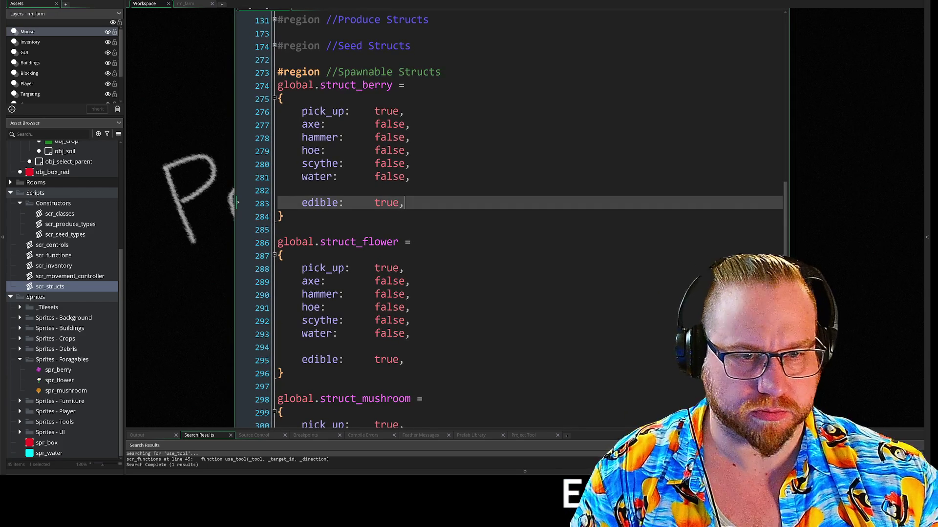
Step: Add sell: true and sell_cost fields to struct_berry after a blank line
key(Return)
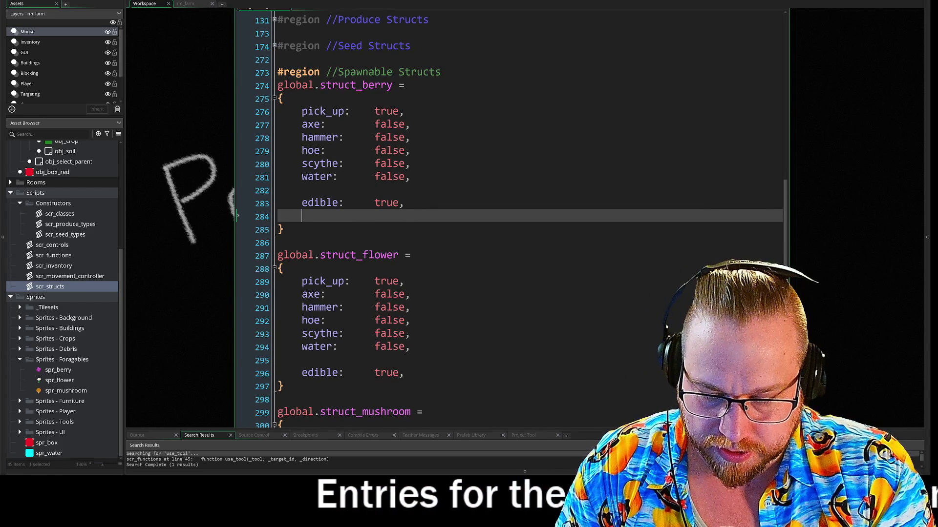
text(sell:)
key(Tab)
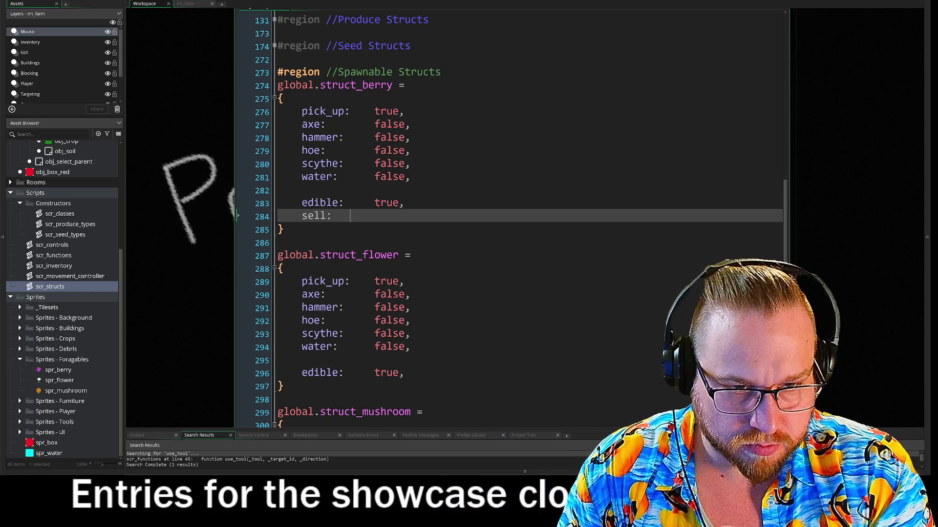
text(true,)
key(Home)
key(Return)
key(Down)
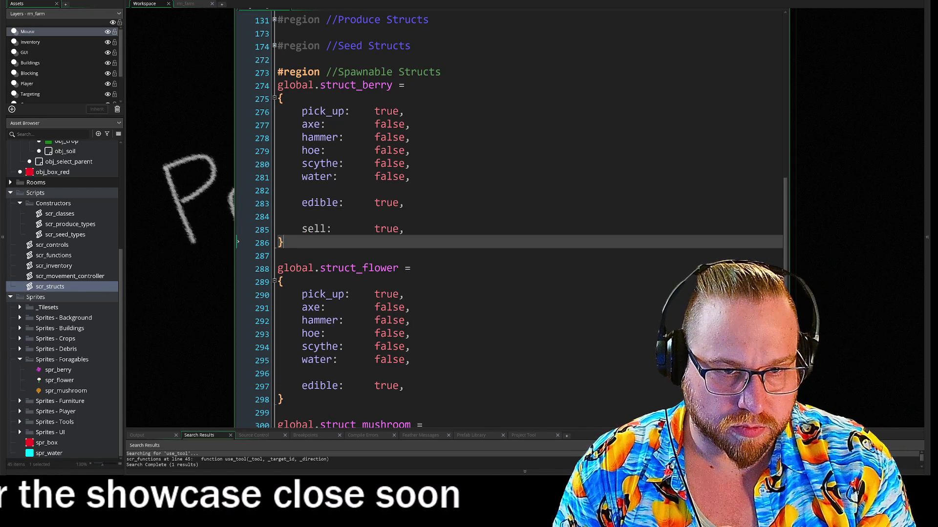
key(Return)
key(Up)
key(Tab)
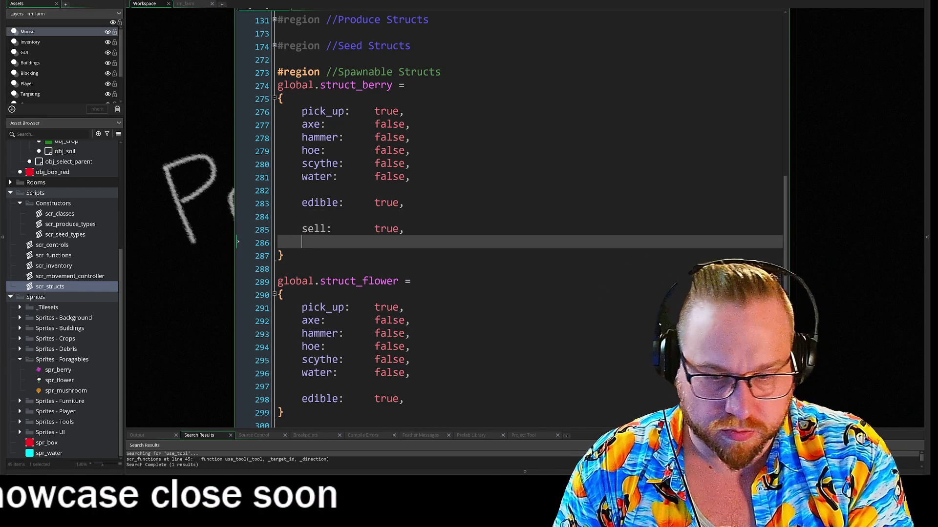
text(sell_)
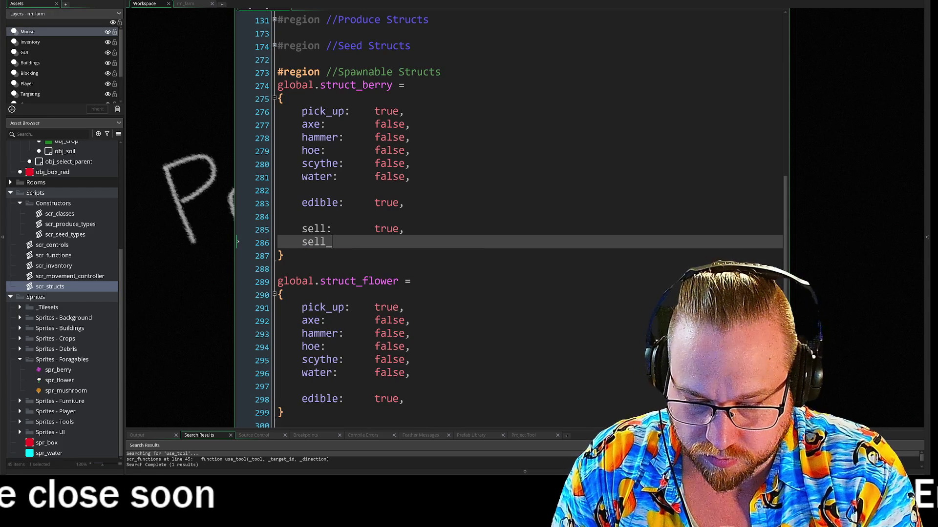
text(cost)
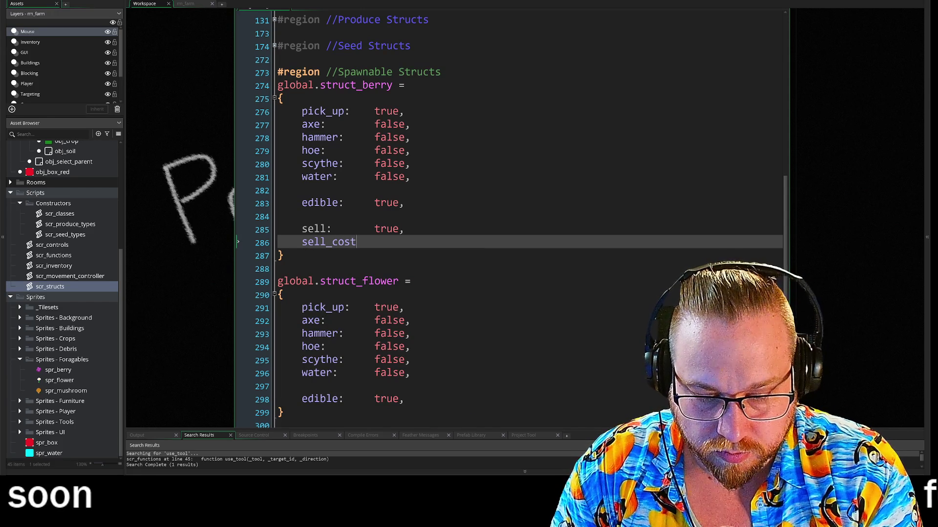
text(:)
key(Tab)
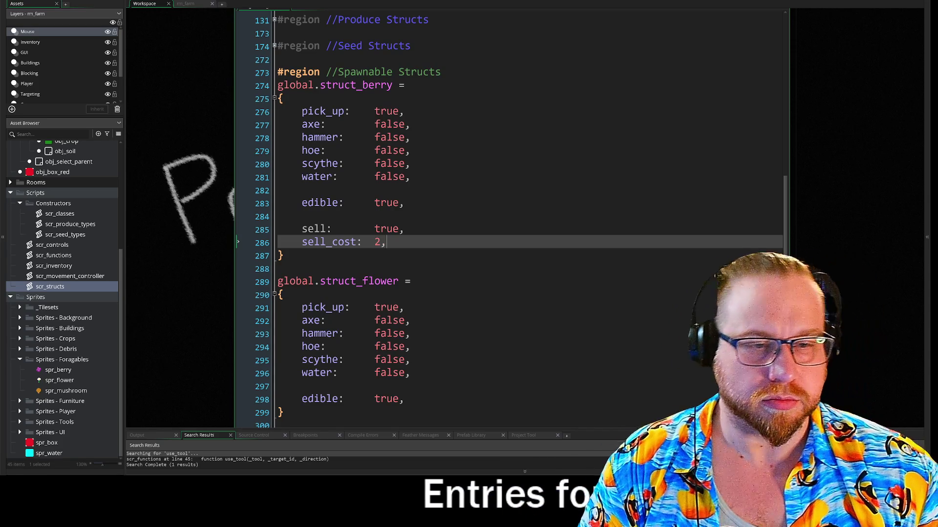
Step: Select and copy struct_berry's sell and sell_cost lines
click(405, 229)
scroll(527, 220, down, 1)
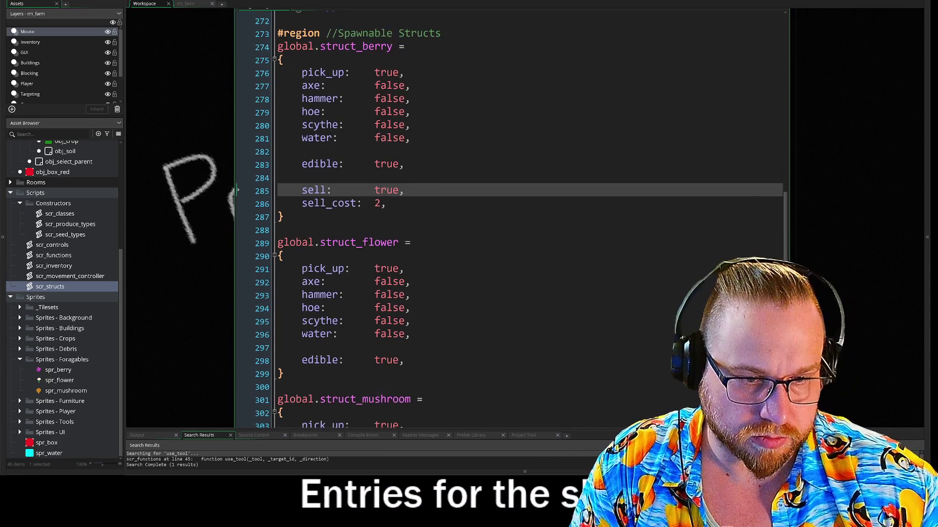
key(Down)
key(shift+Home)
key(shift+Up)
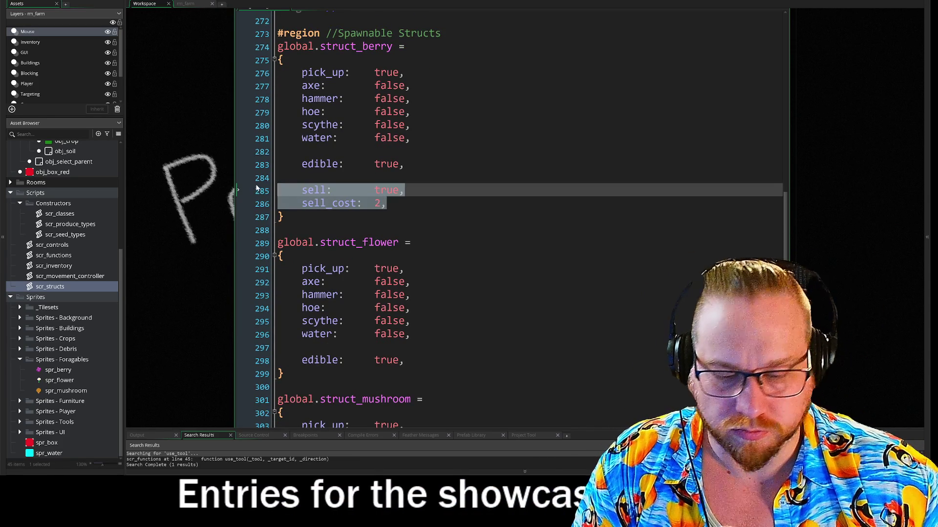
Step: Paste the sell and sell_cost lines below edible in struct_flower and struct_mushroom
click(404, 360)
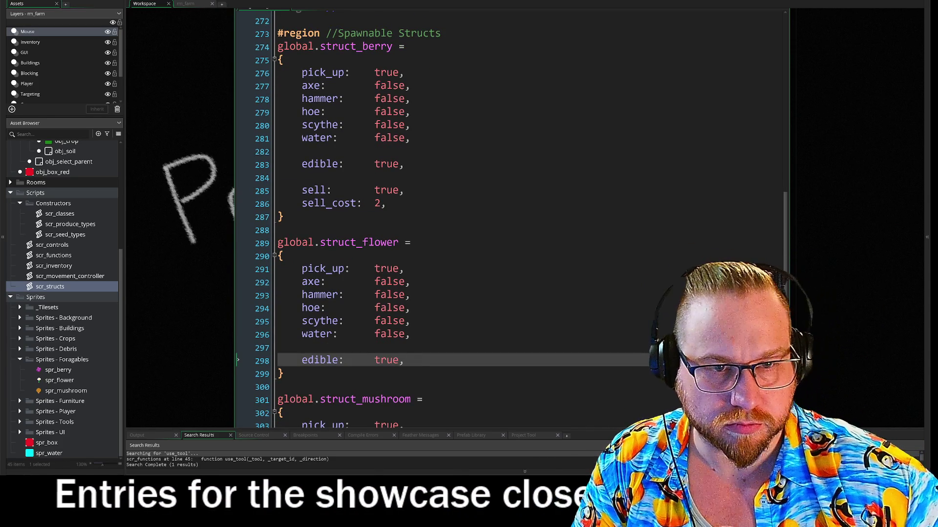
key(Return)
key(Return)
key(ctrl+v)
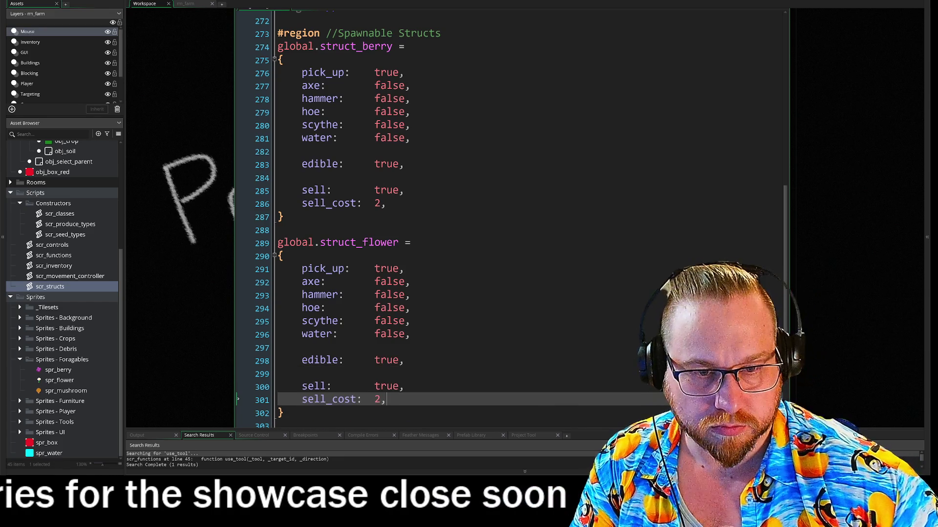
scroll(489, 220, down, 6)
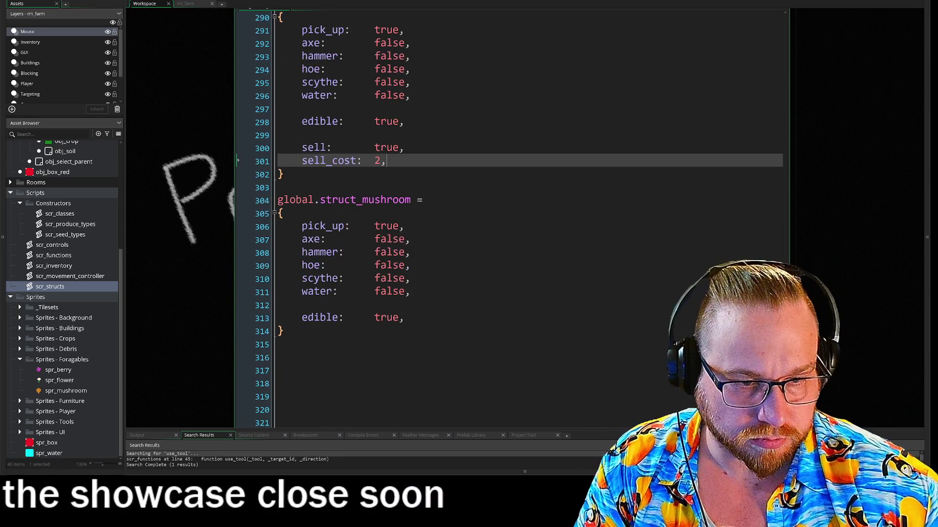
click(405, 317)
key(Return)
key(Return)
key(ctrl+v)
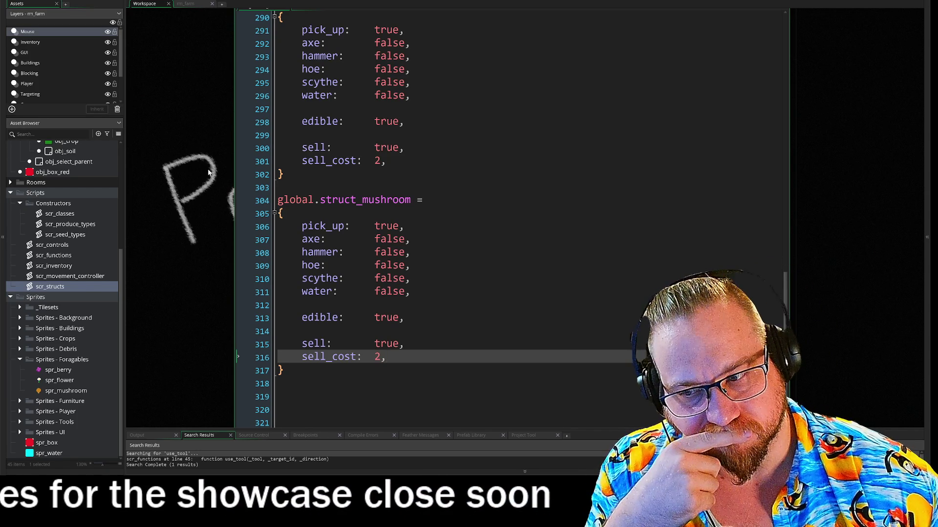
scroll(512, 220, up, 8)
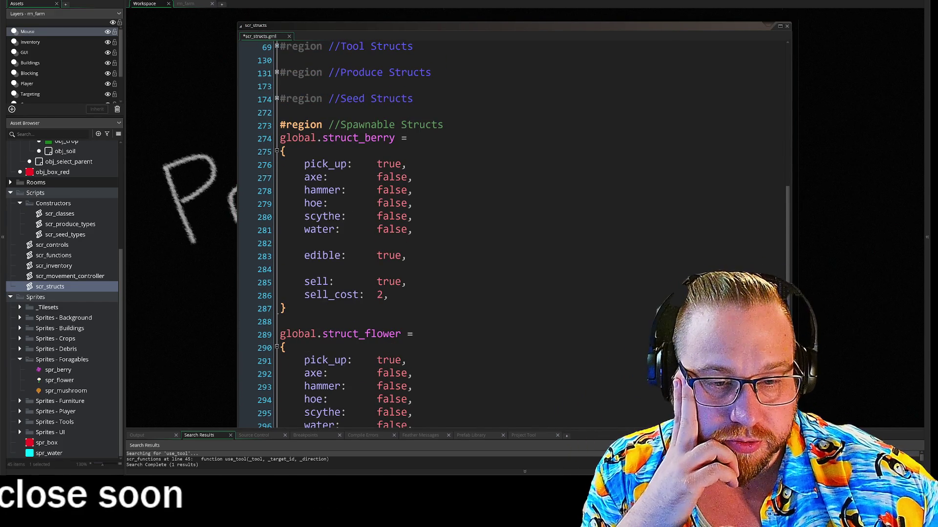
Step: Change struct_flower's edible value from true to false
scroll(513, 220, down, 5)
double_click(402, 271)
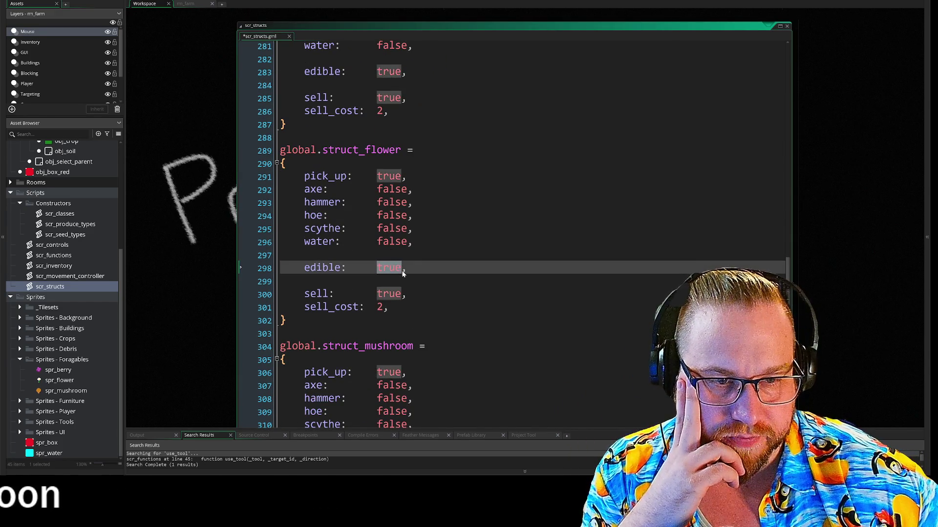
text(alse)
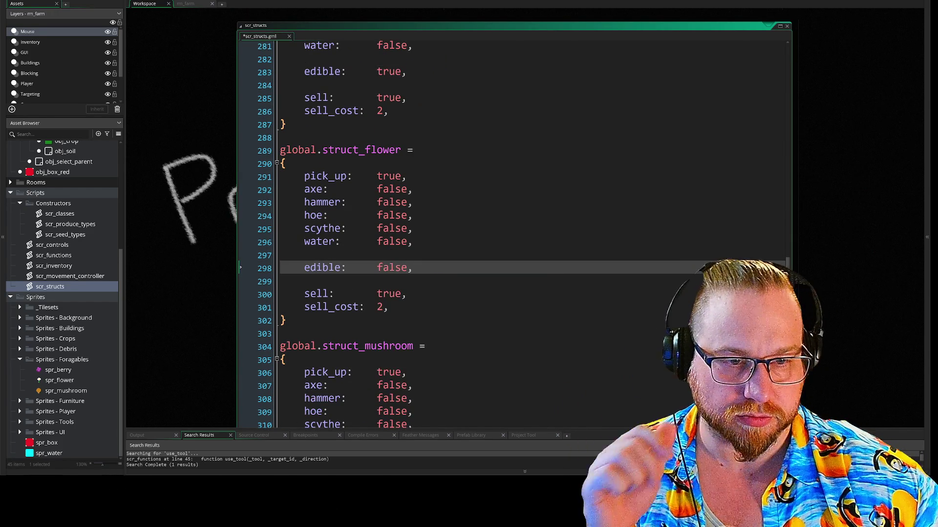
click(304, 282)
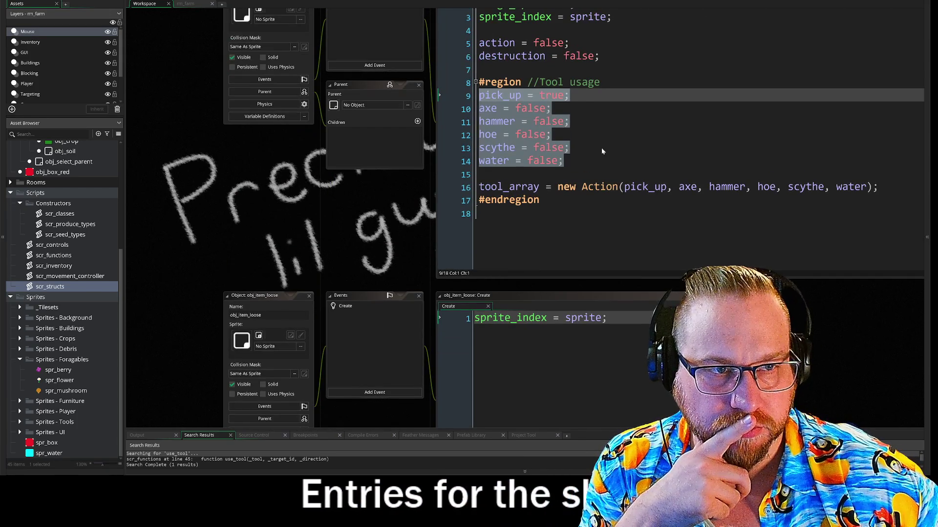
Step: Pan the workspace back to scr_structs and place the caret below the mushroom struct
click(602, 149)
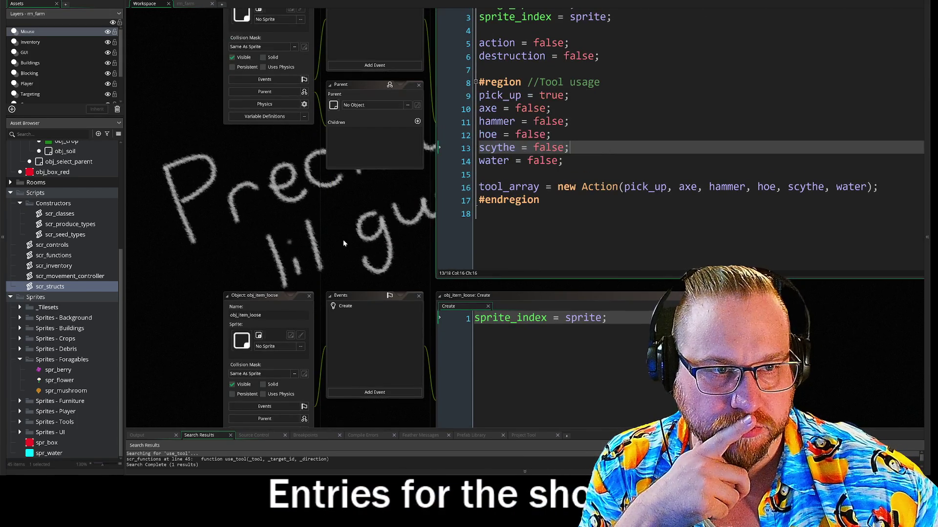
drag(343, 239, 280, 299)
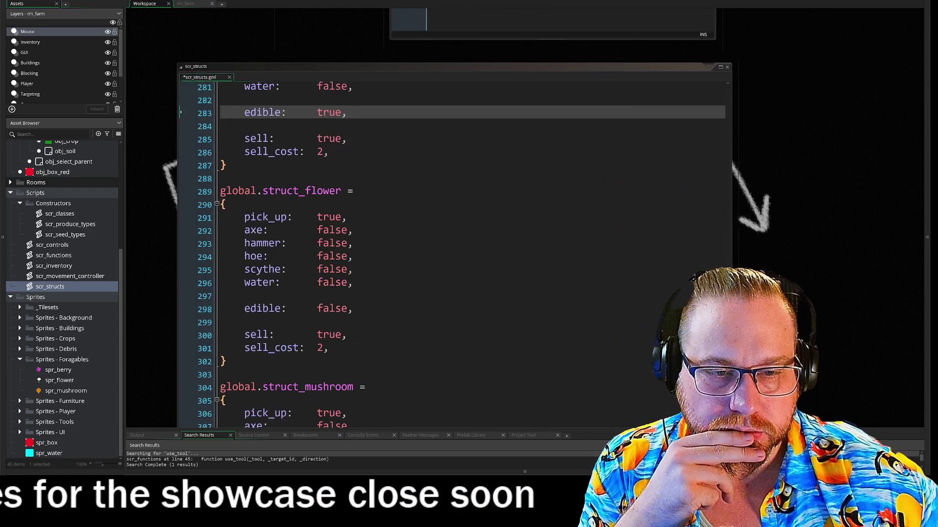
key(Down)
key(Down)
key(Down)
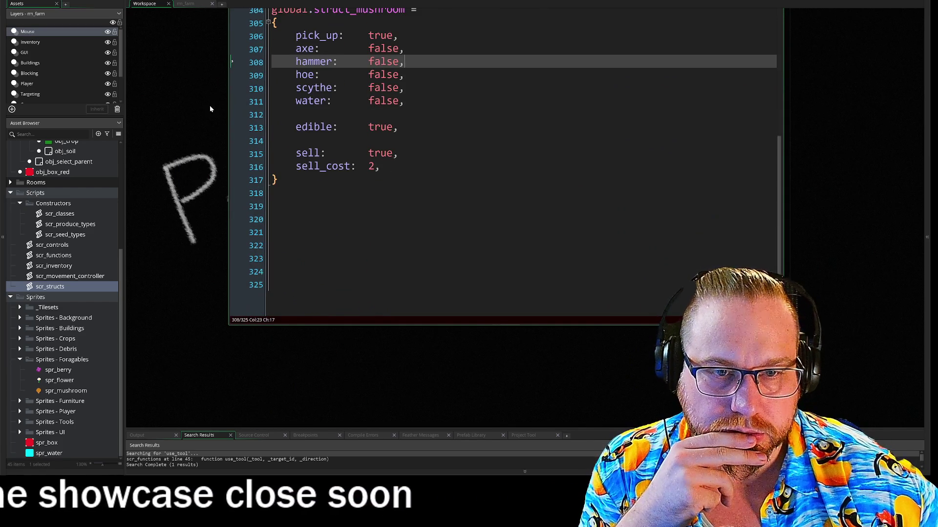
drag(207, 106, 205, 234)
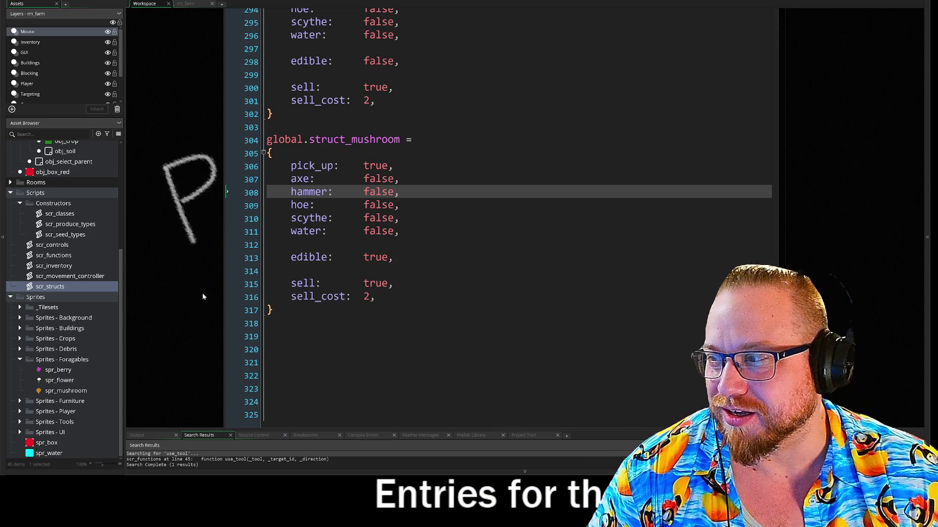
click(227, 335)
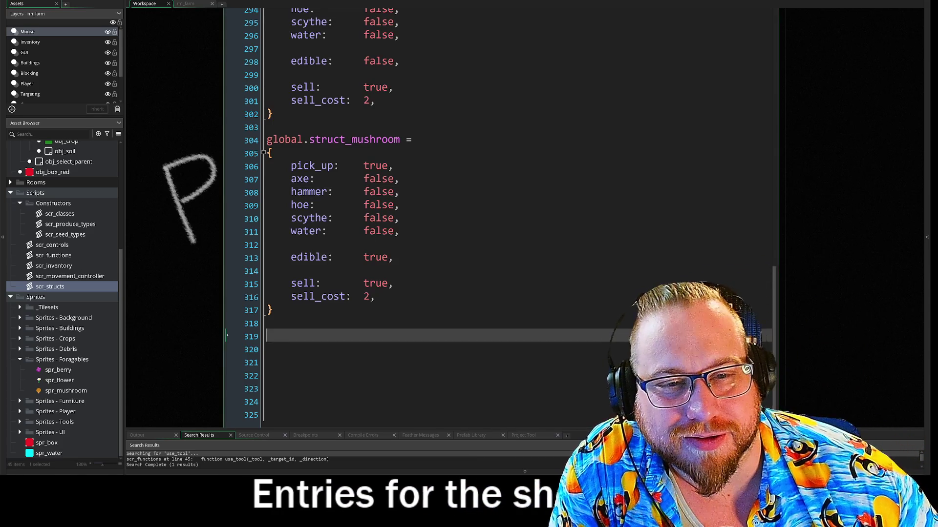
Step: Duplicate the struct_mushroom block directly below the original
mouse_move(226, 324)
mouse_down()
mouse_move(180, 272)
mouse_move(218, 138)
mouse_up()
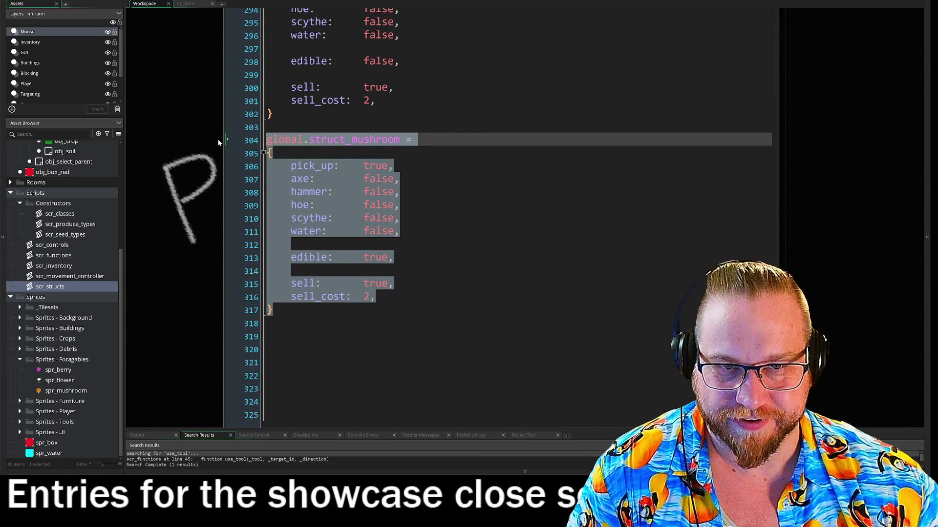
key(ctrl+c)
click(267, 336)
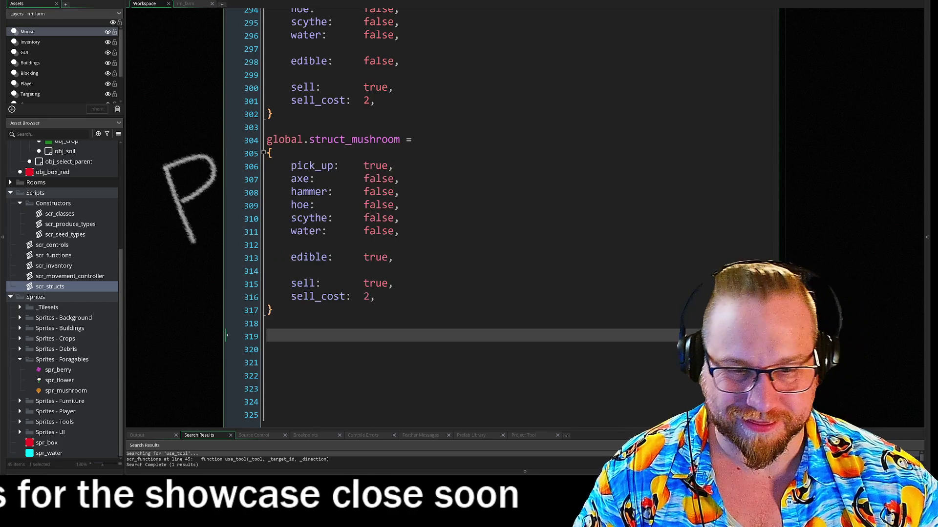
key(ctrl+v)
key(ctrl+m)
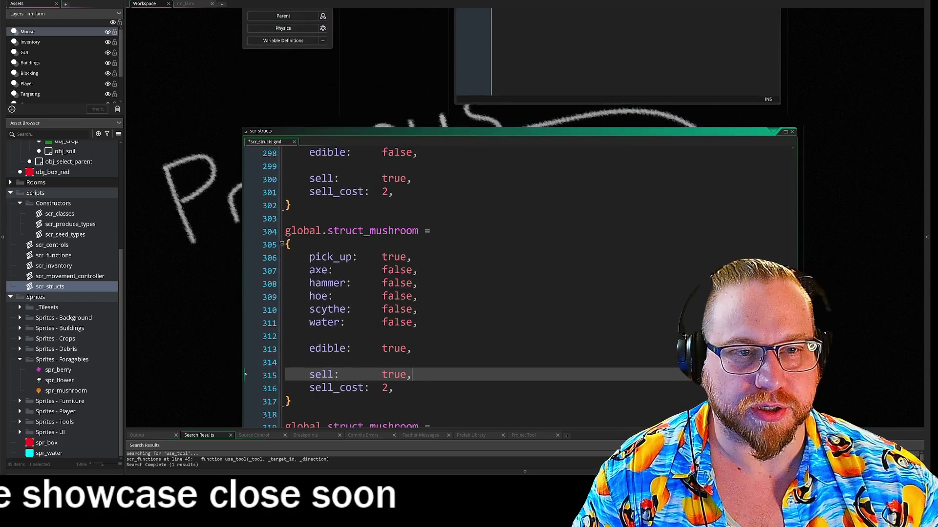
Step: Set struct_flower's edible value back to true
scroll(517, 278, up, 4)
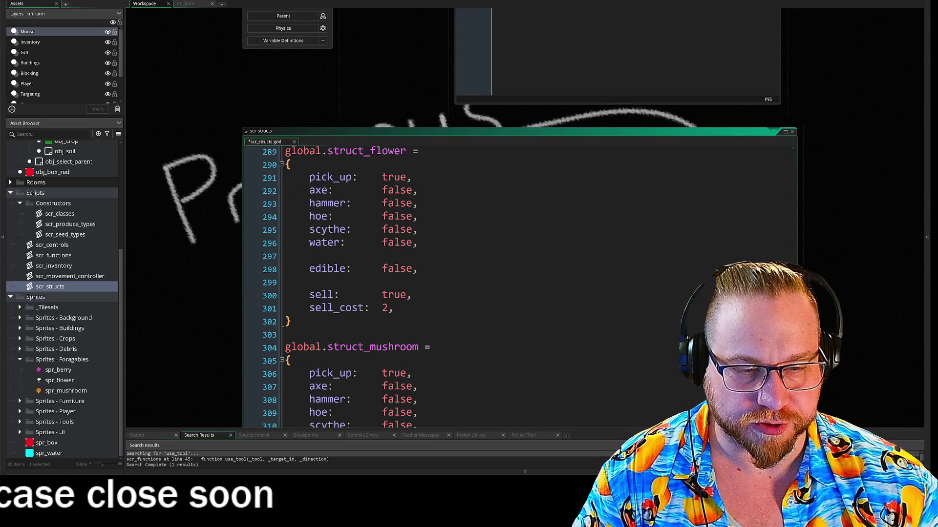
double_click(413, 273)
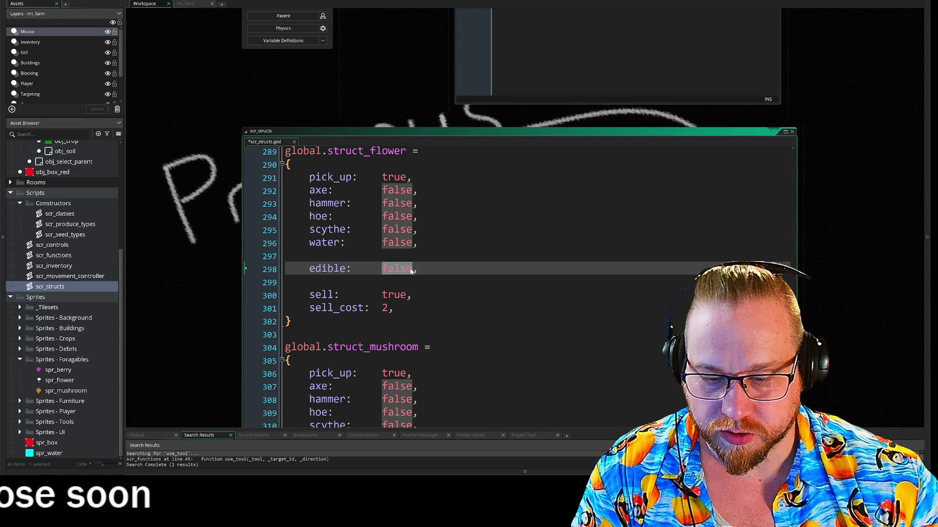
text(true)
click(309, 283)
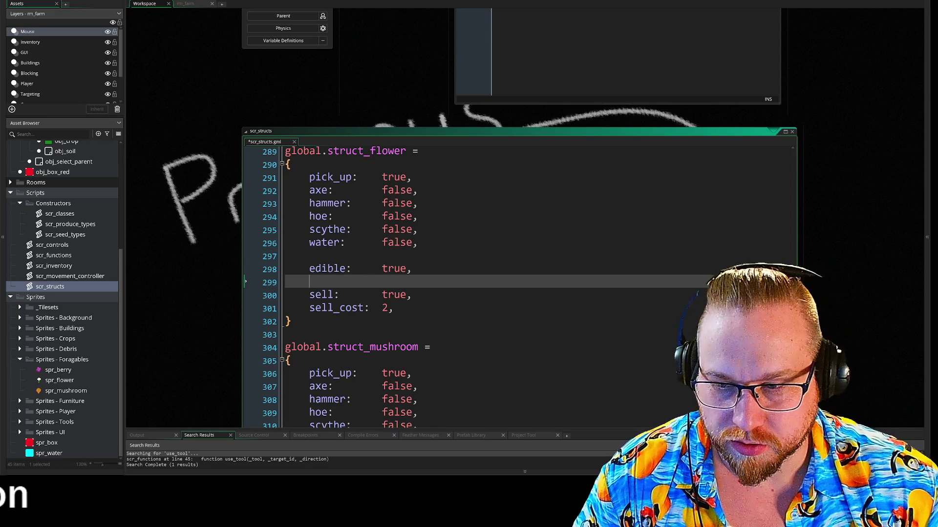
Step: Select the word 'mushroom' in the copied struct's name
scroll(439, 287, down, 5)
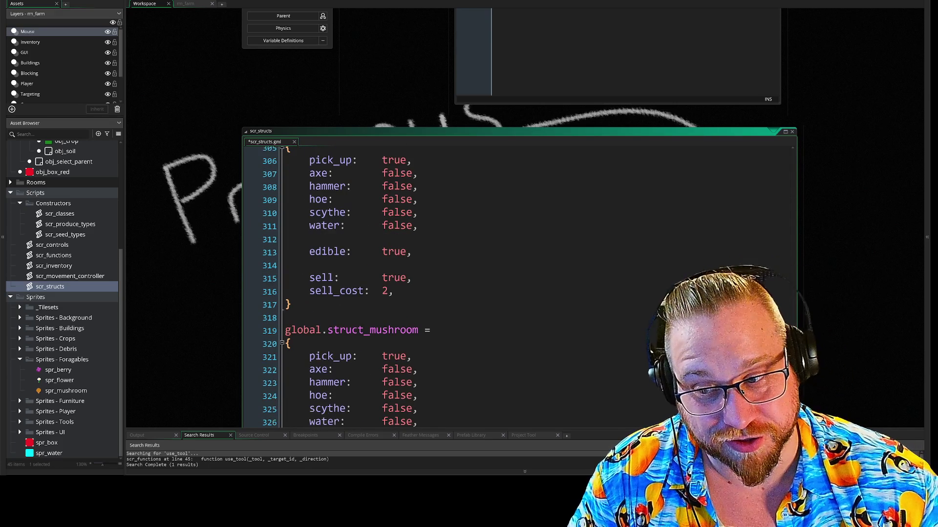
click(342, 396)
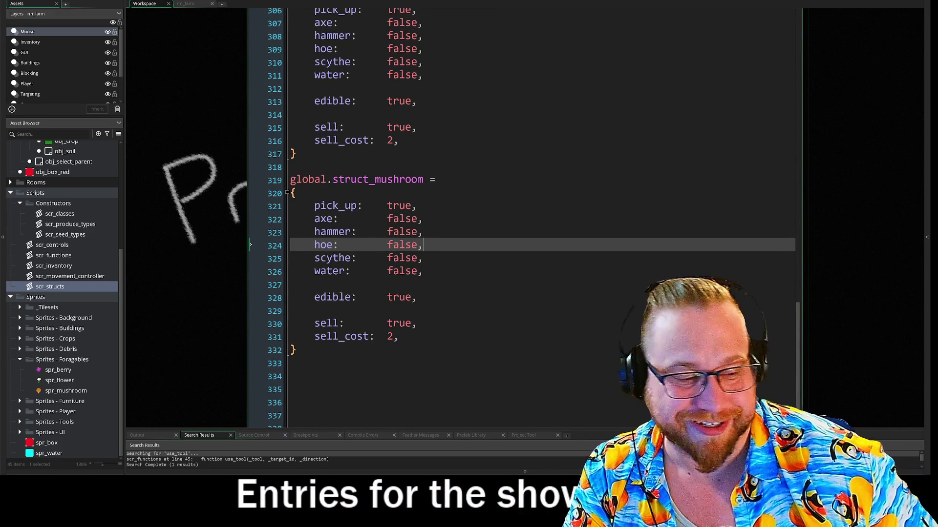
drag(374, 181, 422, 182)
Step: Rename the copied struct to global.struct_wood
text(wood)
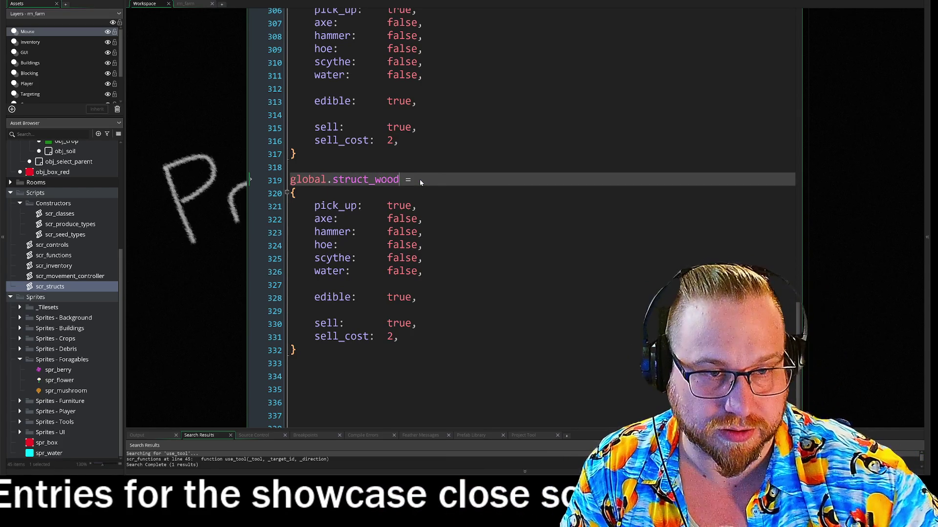
key(shift+space)
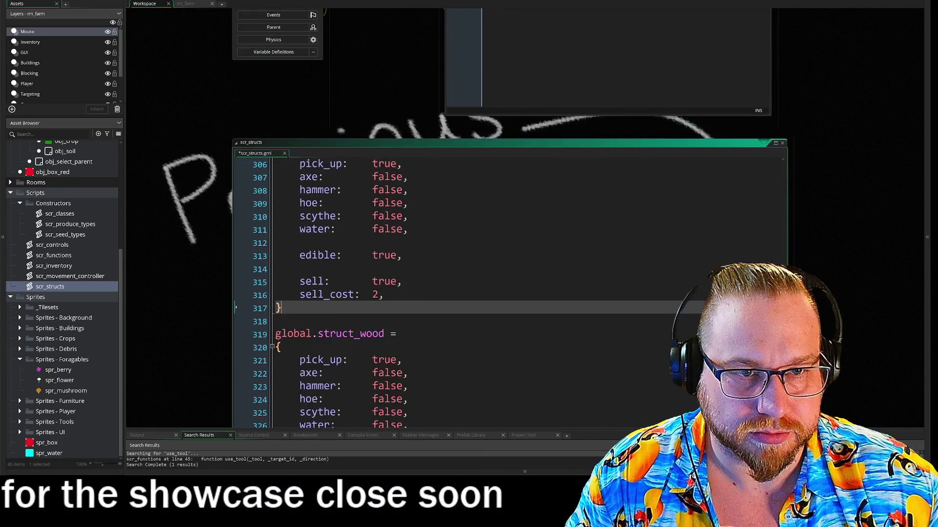
scroll(508, 283, down, 3)
click(332, 366)
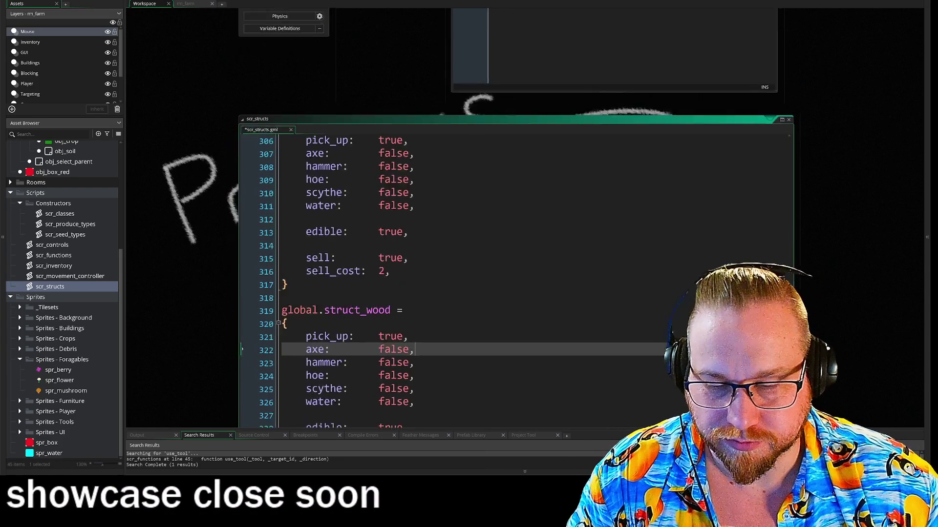
click(398, 313)
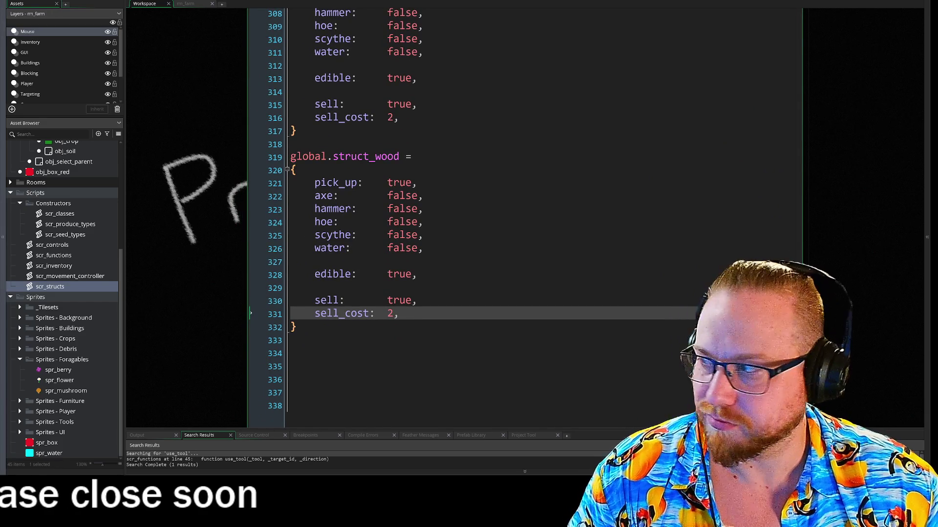
Step: Duplicate the struct_wood block below it, ready to rename the copy to struct_weed
drag(298, 328, 287, 153)
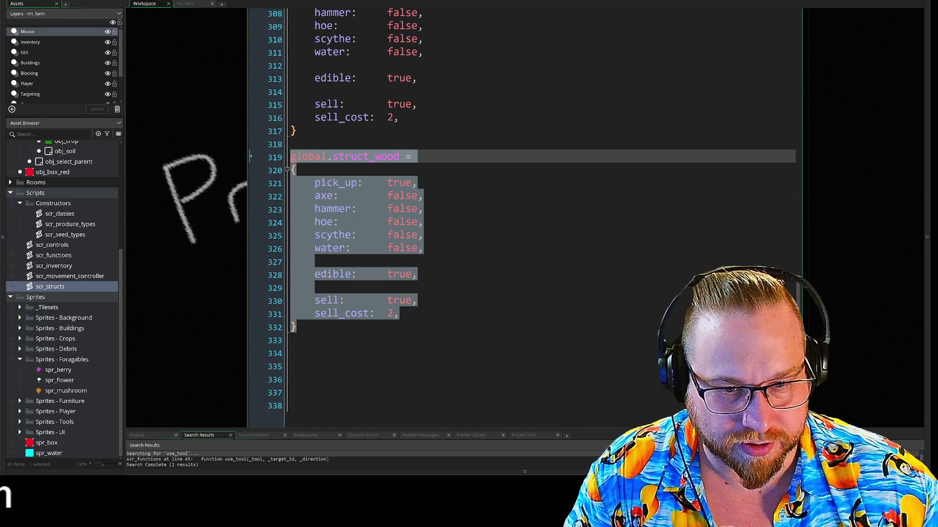
key(ctrl+c)
click(293, 353)
key(ctrl+v)
click(382, 240)
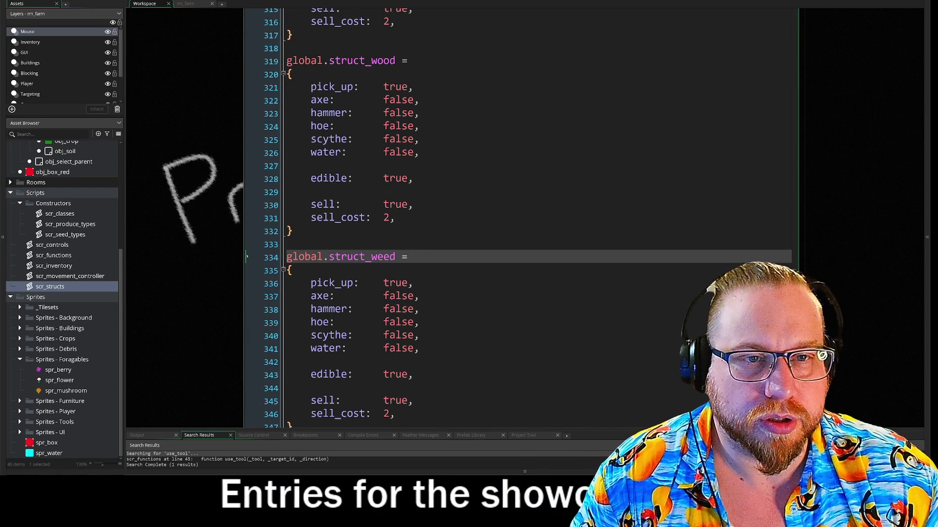
Step: Set struct_wood's pick_up to false, axe to true and edible to false
click(395, 87)
click(398, 100)
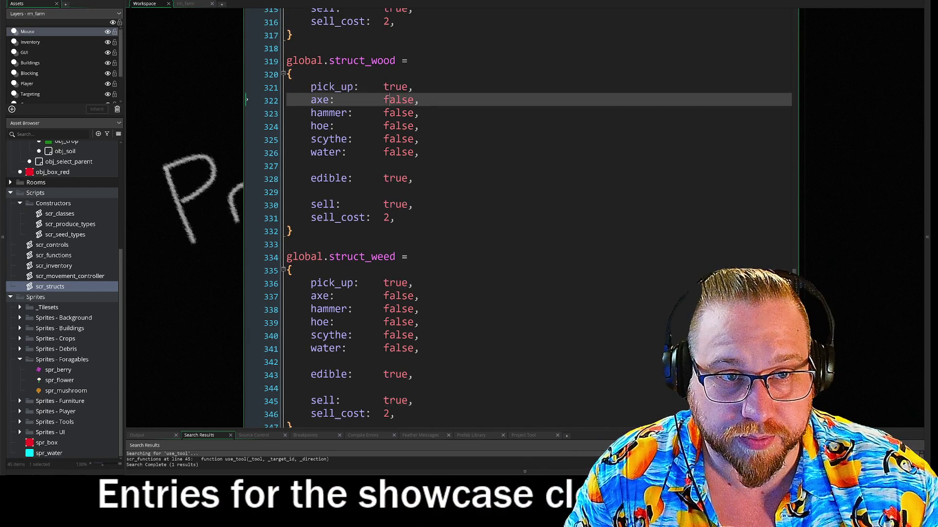
click(396, 87)
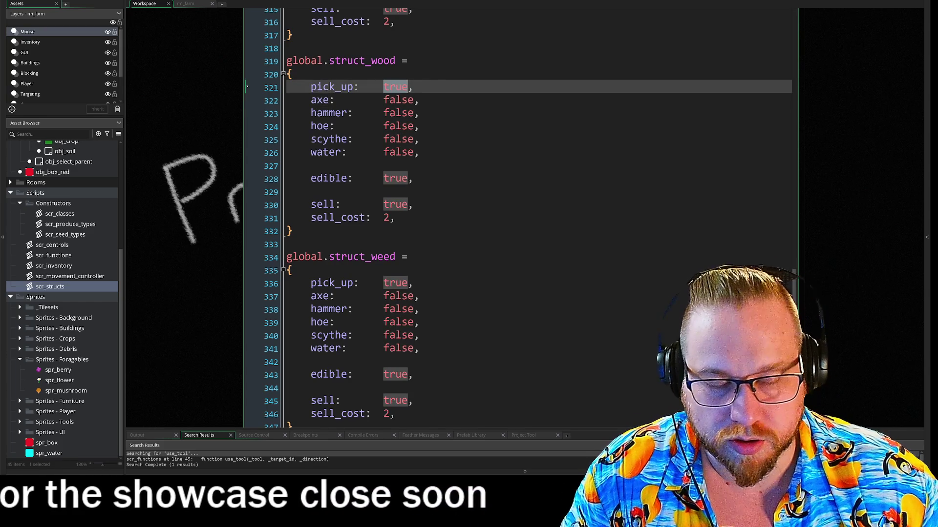
text(fals)
click(402, 178)
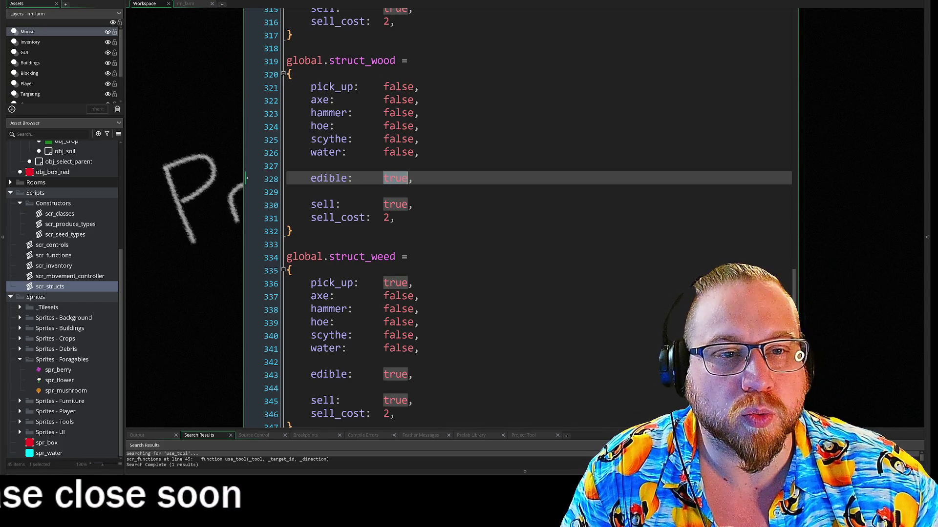
click(396, 100)
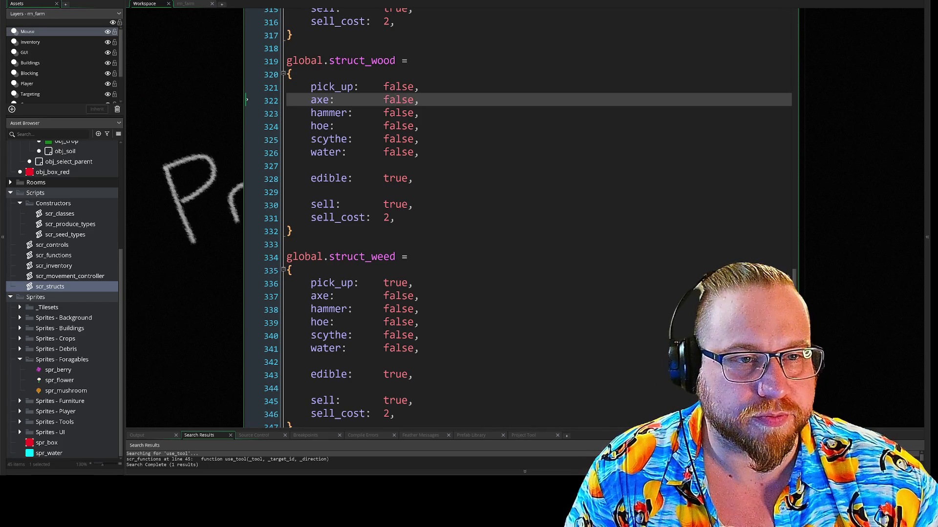
text(tru)
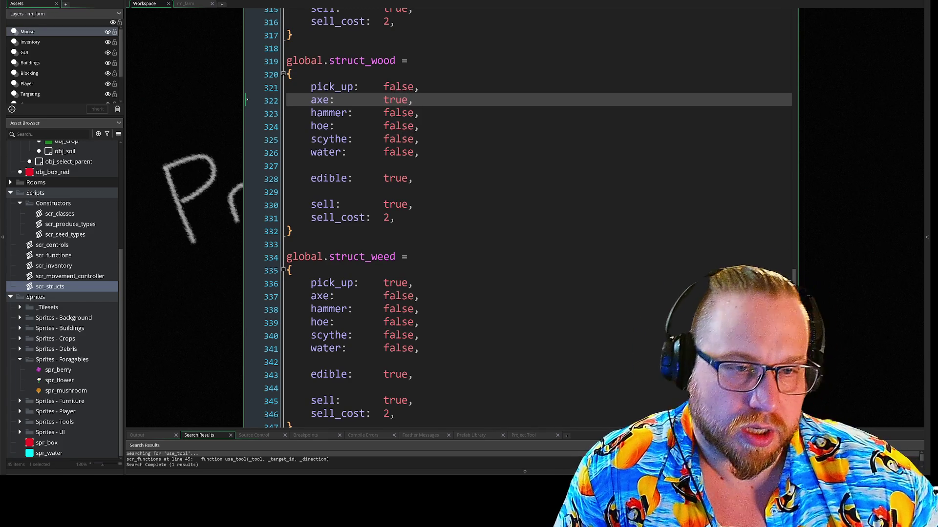
click(396, 152)
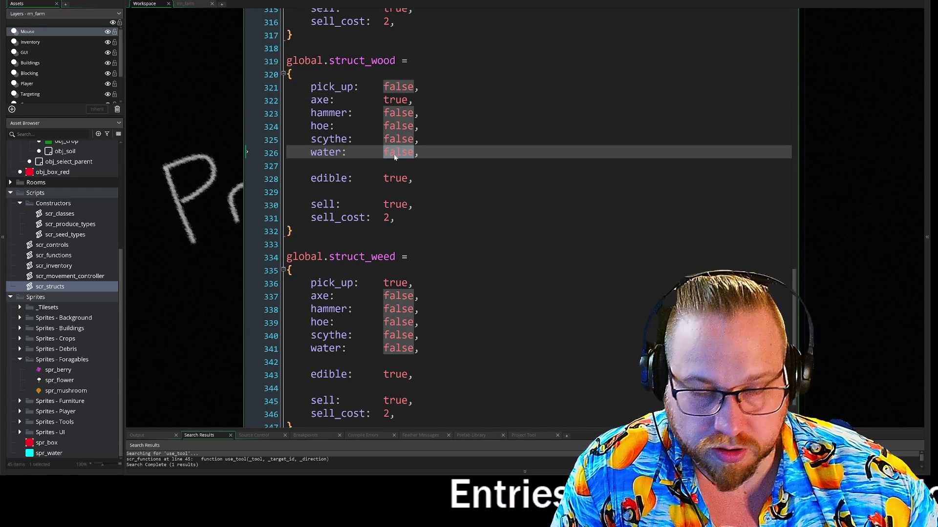
click(396, 178)
text(fals)
click(310, 191)
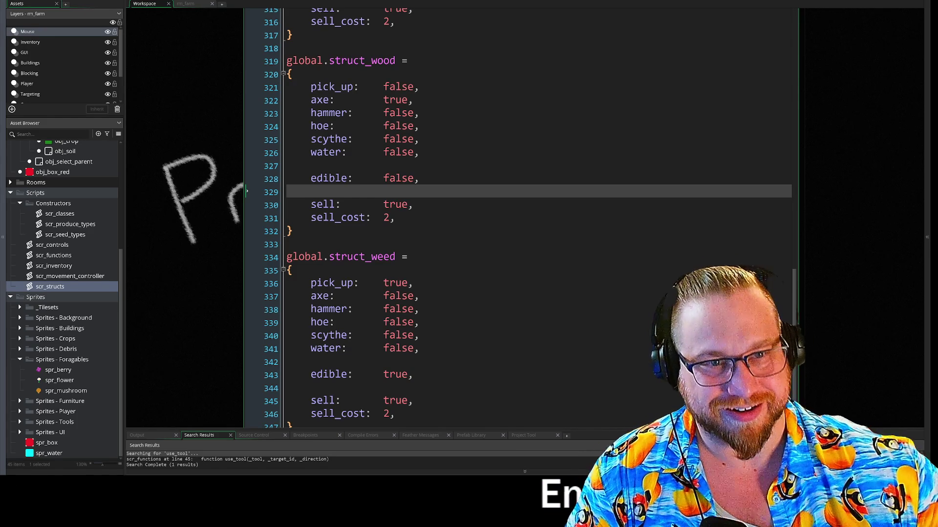
click(420, 283)
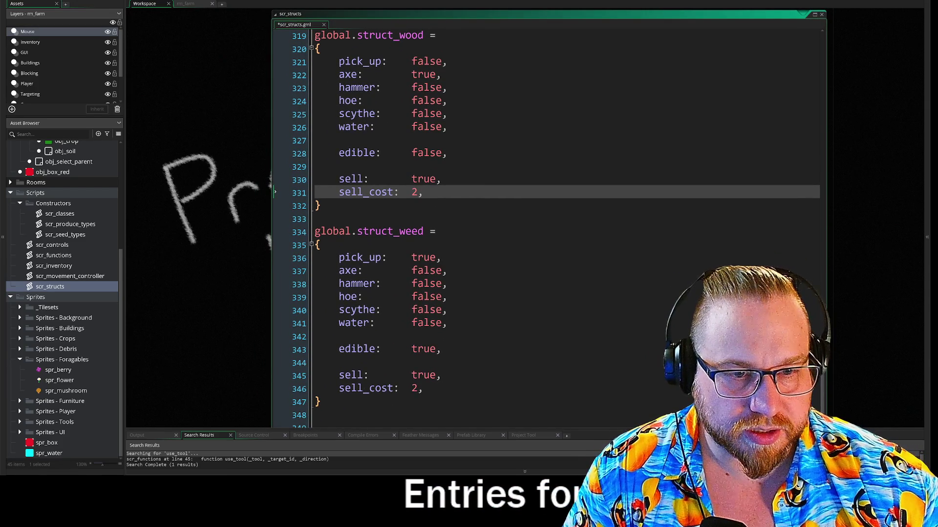
Step: Set struct_weed's pick_up to false and scythe to true
double_click(426, 271)
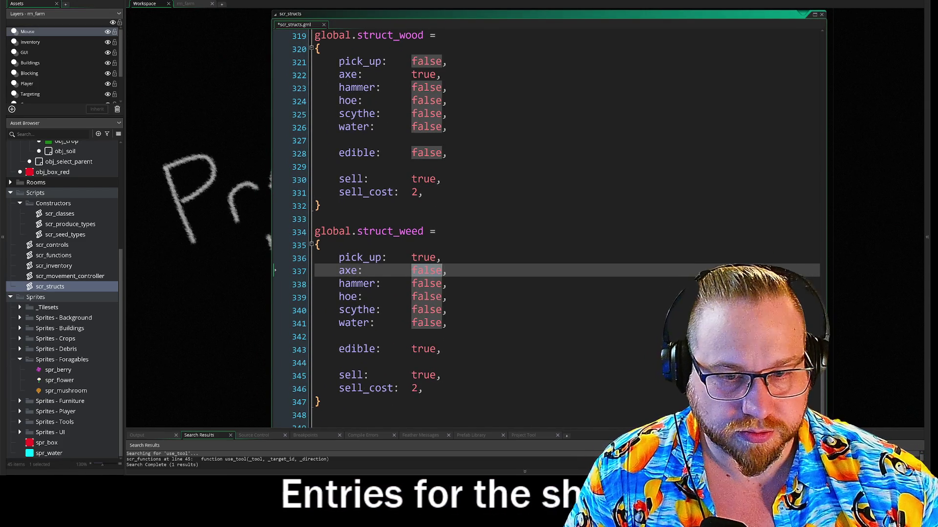
double_click(422, 257)
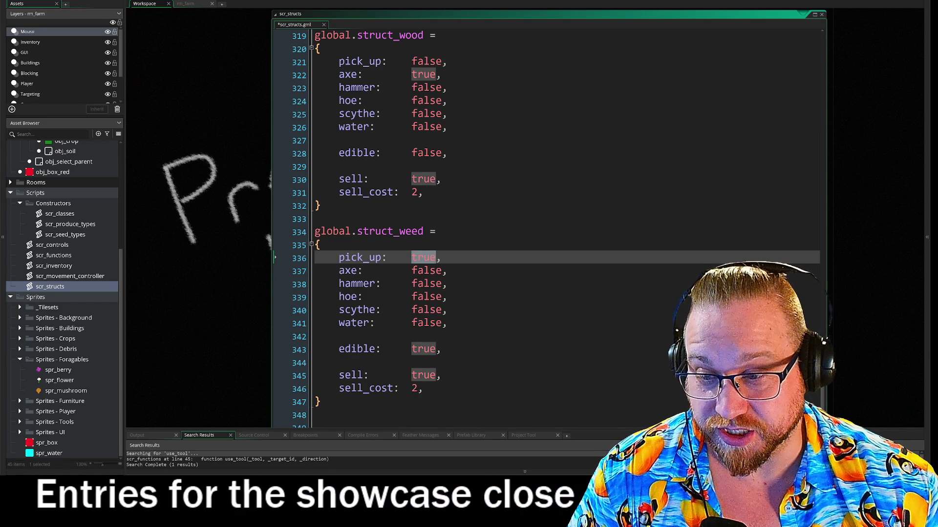
text(false)
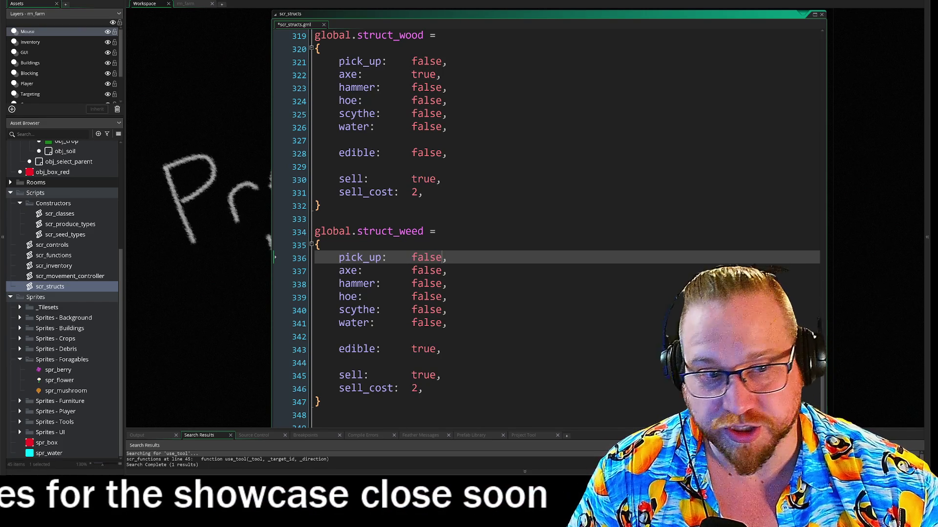
click(422, 349)
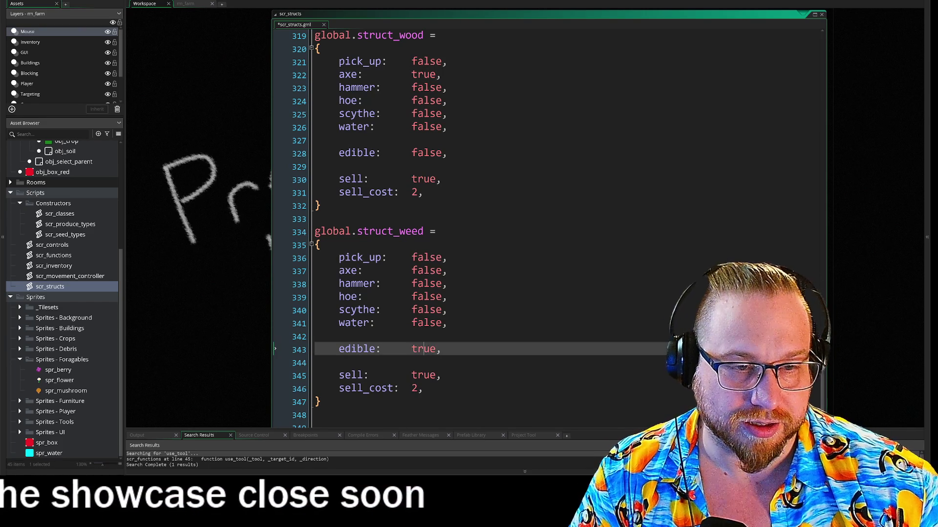
double_click(423, 348)
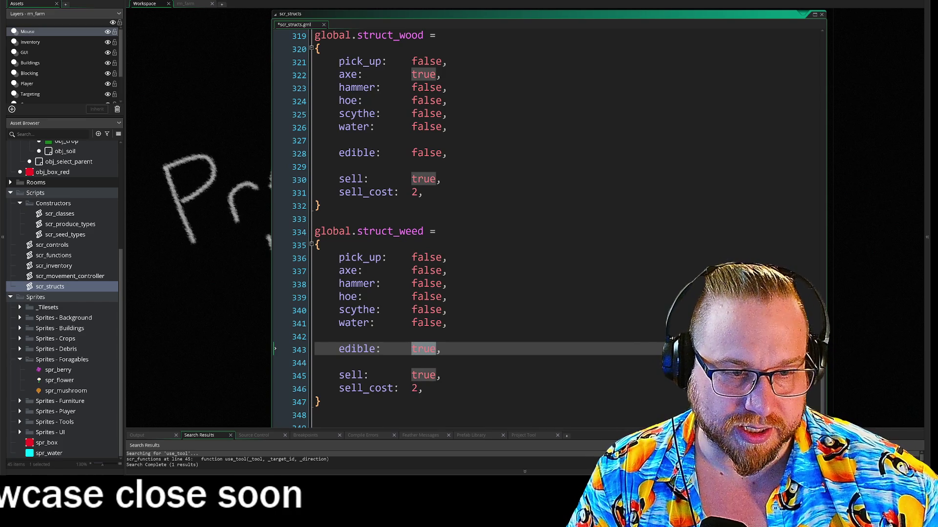
click(426, 310)
double_click(426, 309)
text(true)
click(426, 323)
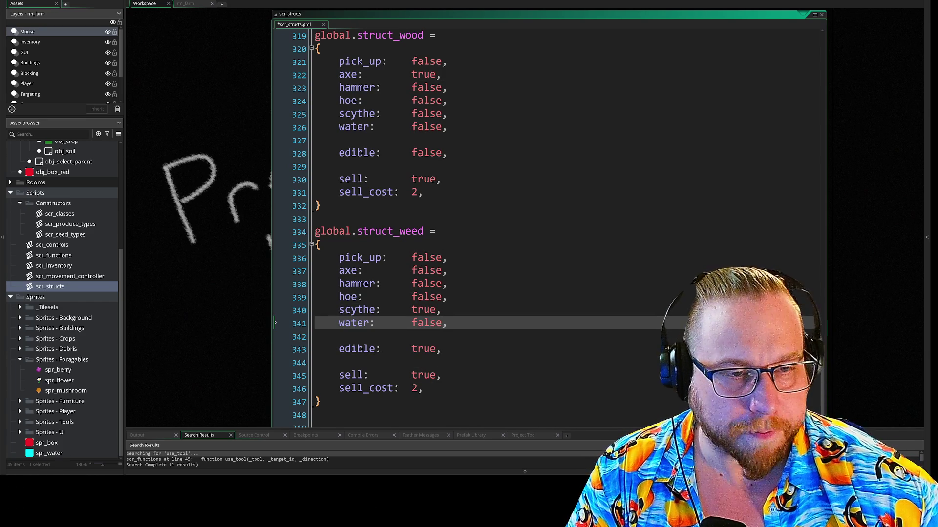
Step: Lower struct_wood's sell_cost from 2 to 1
click(411, 180)
click(418, 193)
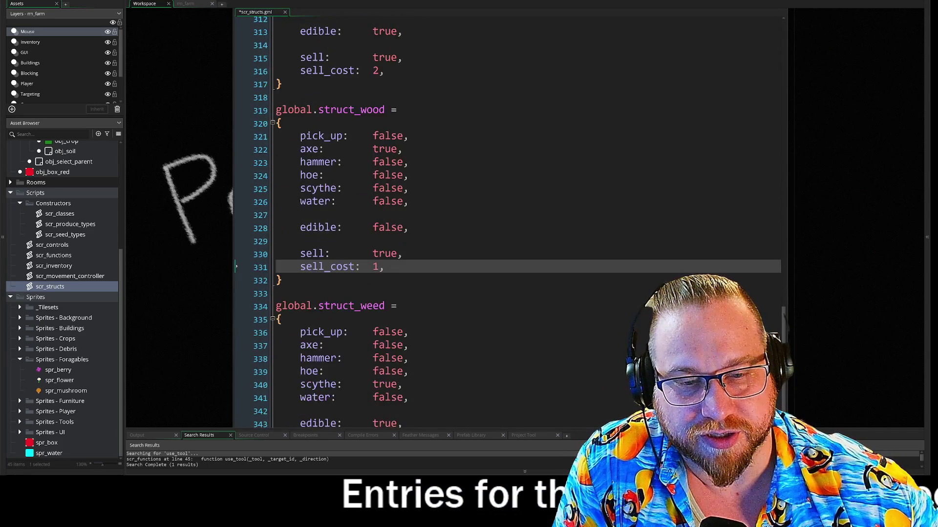
scroll(488, 220, up, 5)
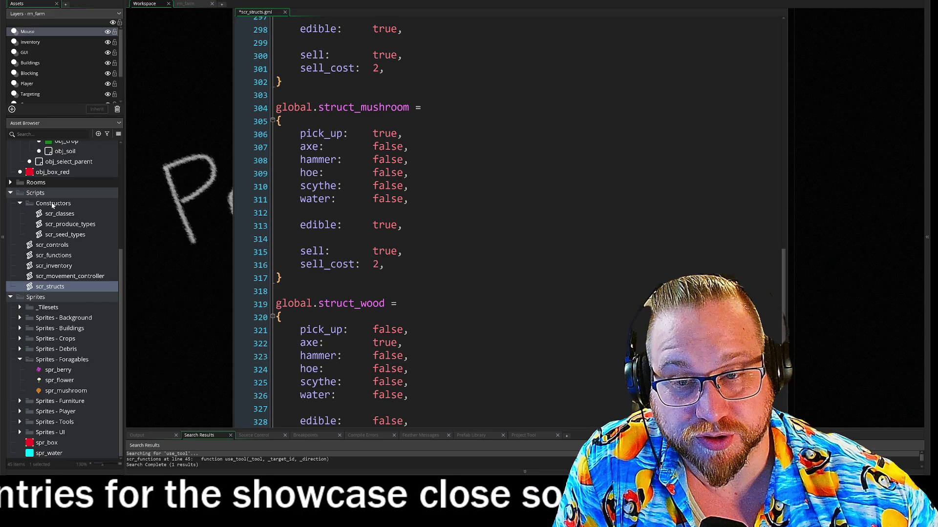
Step: Create a script named scr_spawnables from the Constructors group's context menu
right_click(49, 233)
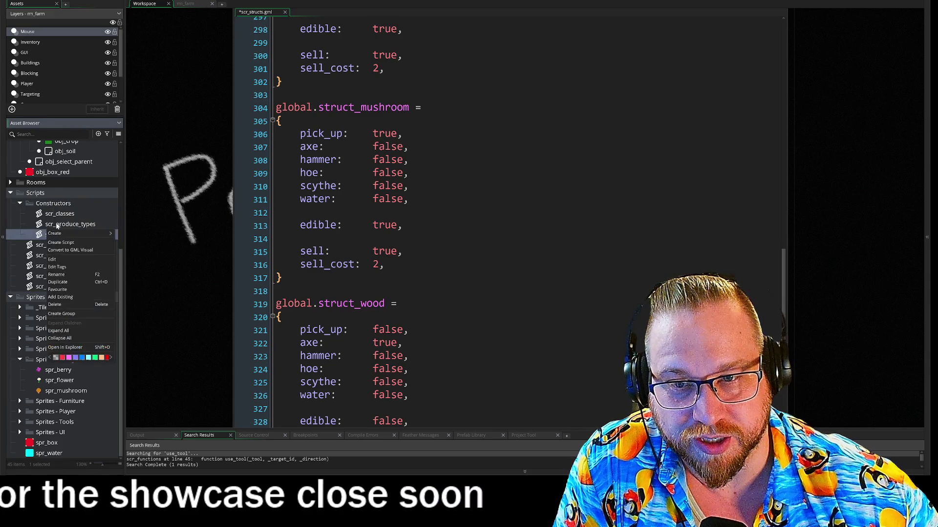
right_click(56, 225)
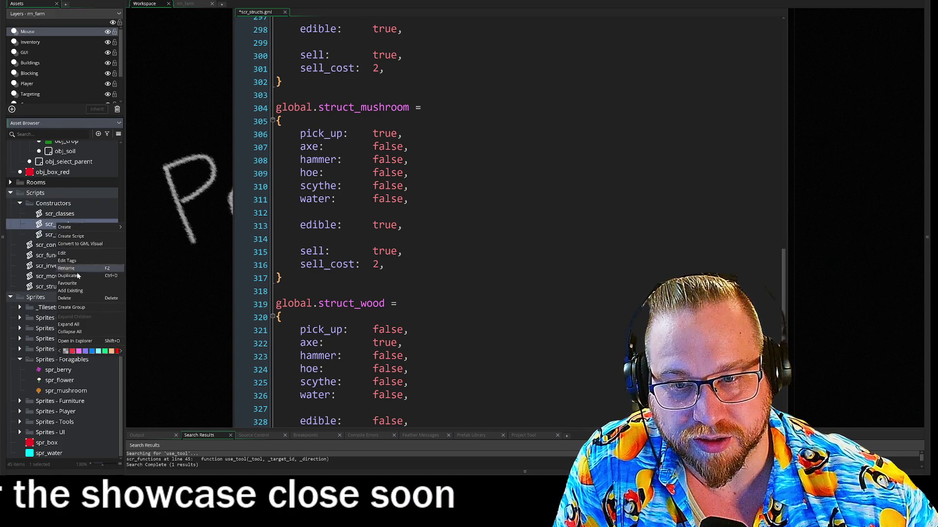
click(80, 237)
text(scr_spawna)
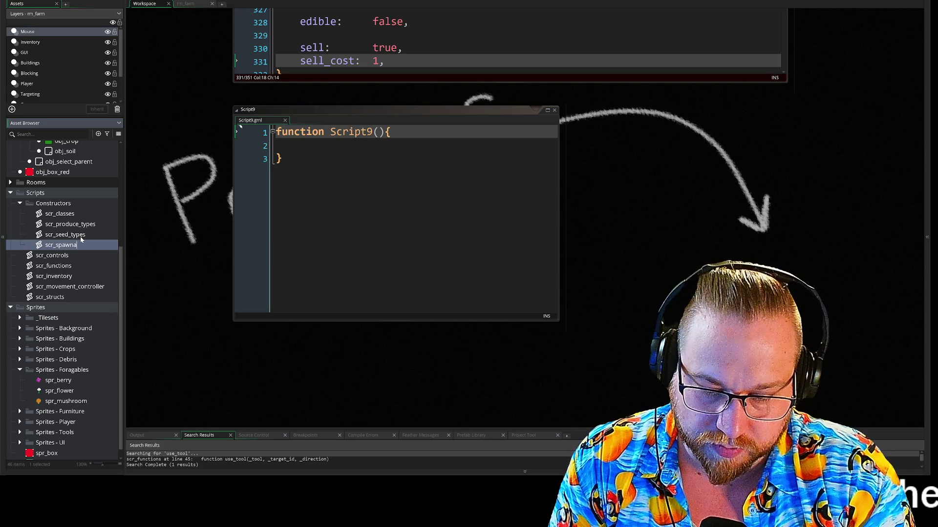
text(bles)
key(Return)
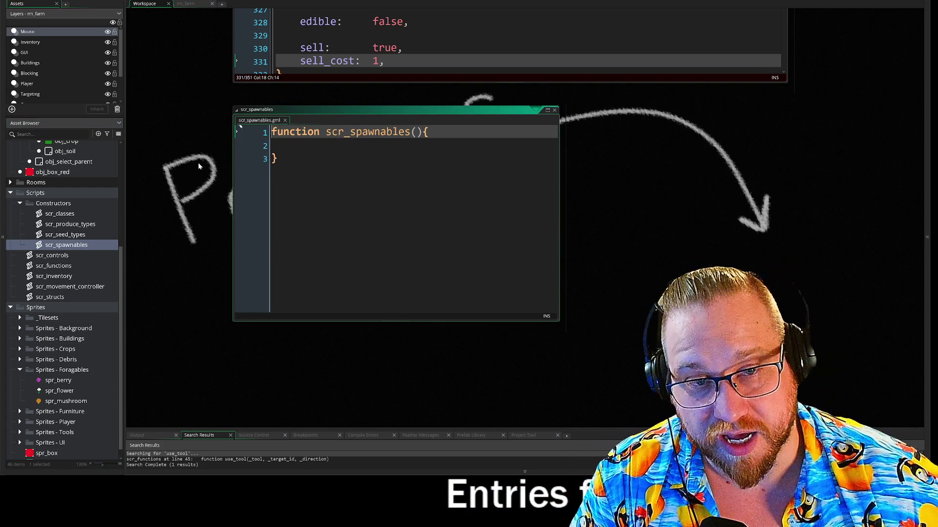
drag(342, 83, 342, 356)
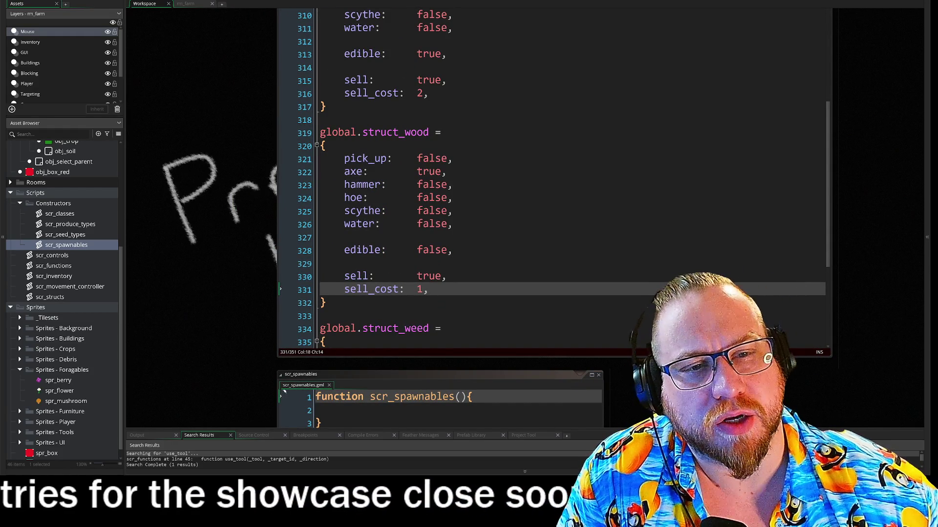
Step: Delete the default template function code in scr_spawnables
click(439, 133)
click(453, 158)
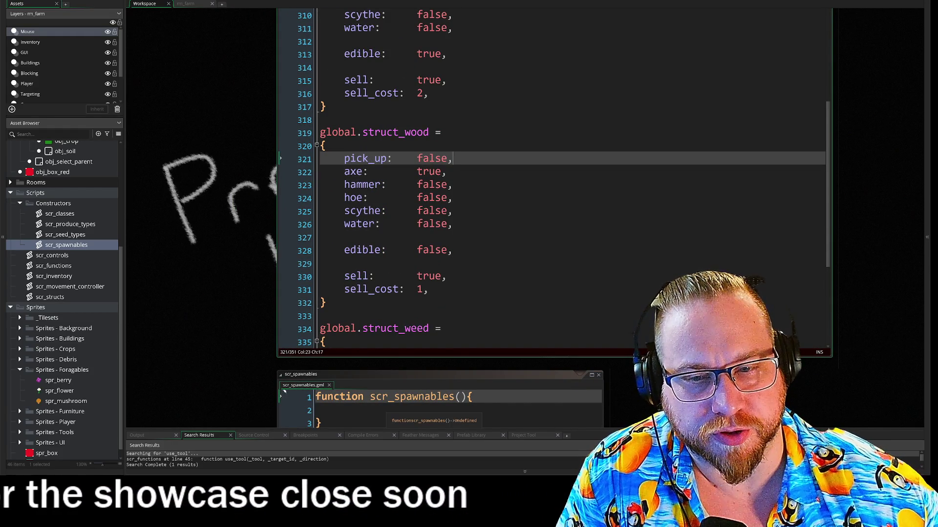
scroll(552, 181, down, 3)
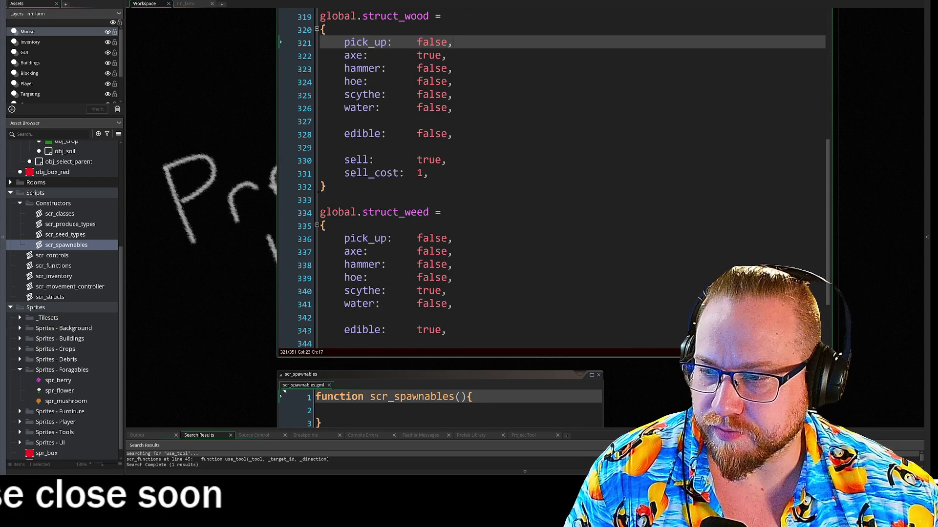
scroll(551, 181, down, 1)
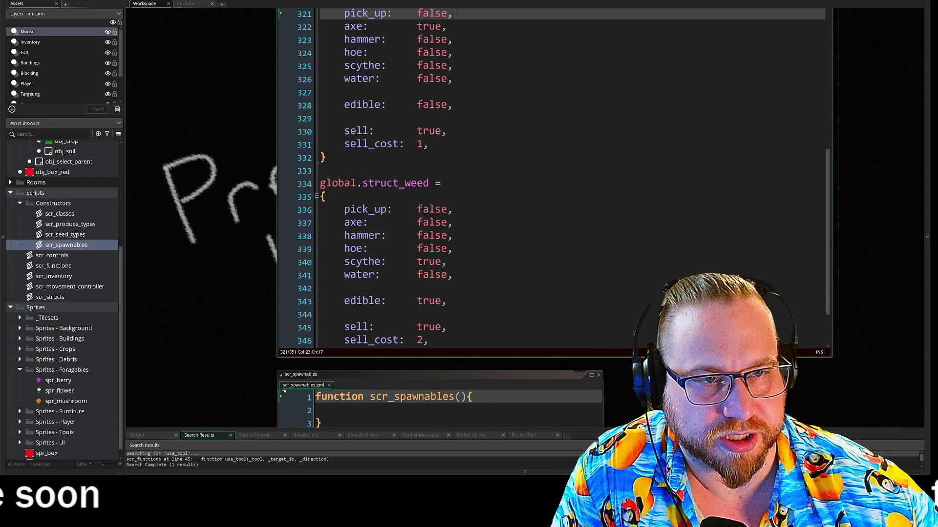
scroll(551, 181, up, 2)
scroll(552, 181, down, 2)
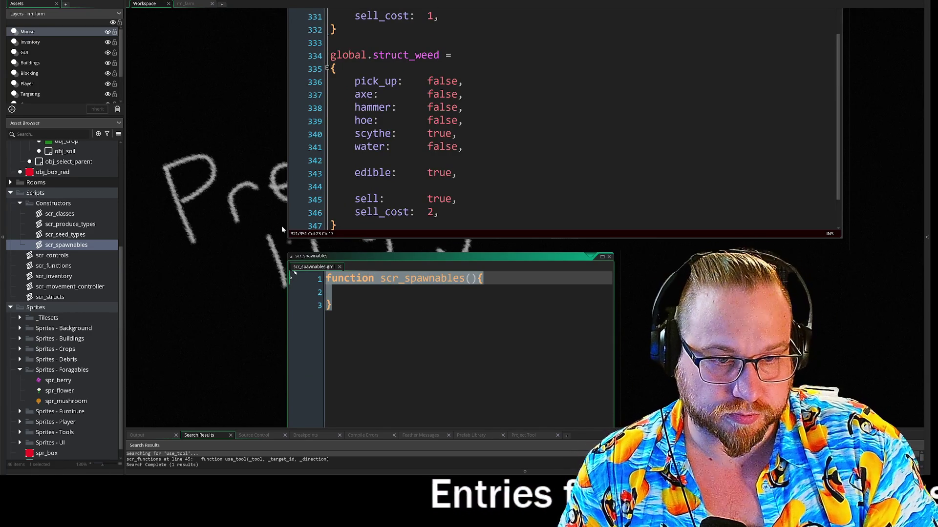
key(Down)
key(Down)
key(Delete)
key(BackSpace)
key(BackSpace)
key(BackSpace)
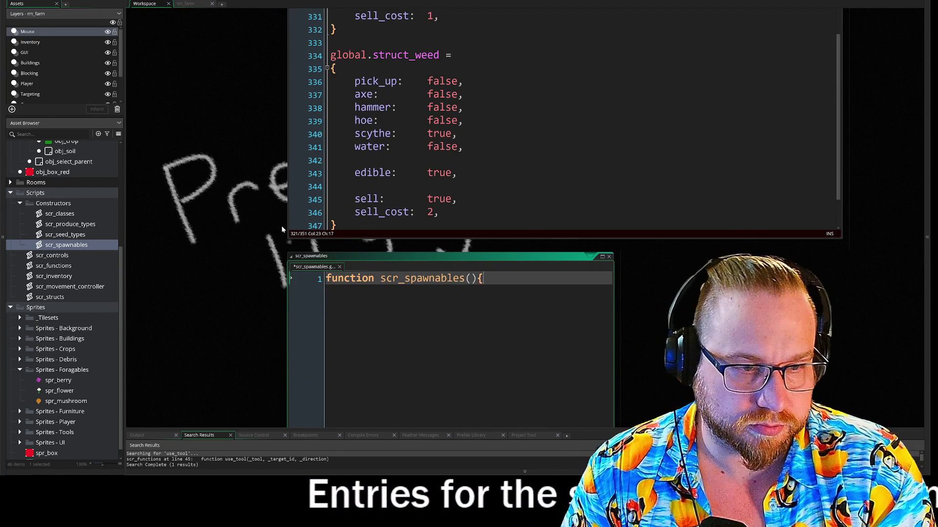
key(BackSpace)
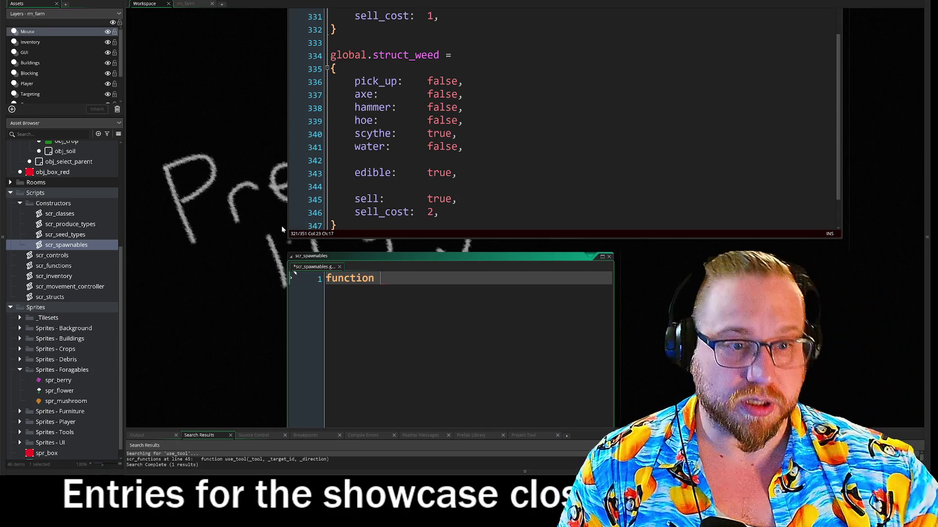
scroll(489, 147, up, 10)
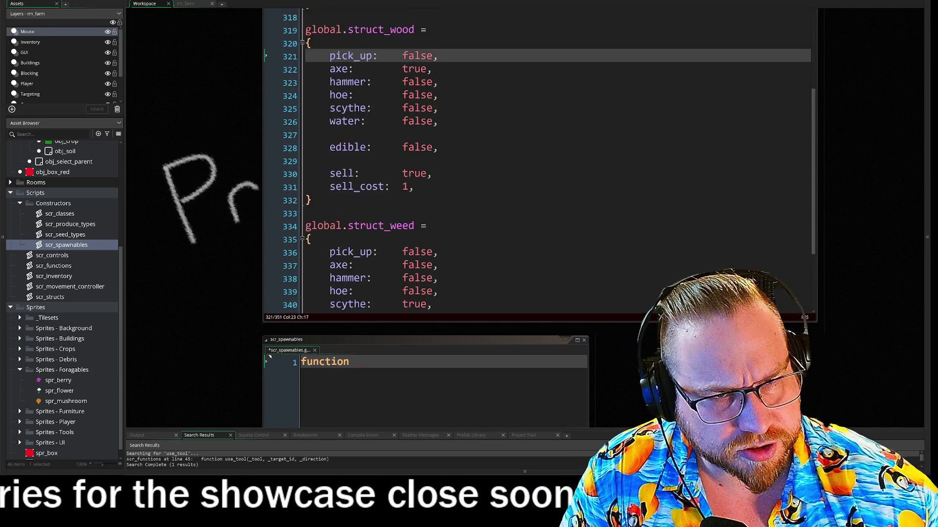
scroll(489, 147, up, 5)
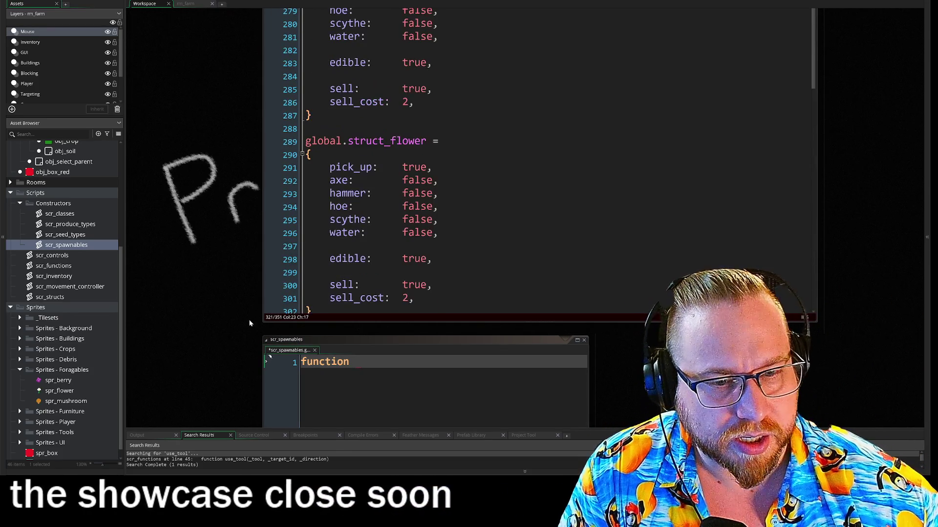
scroll(250, 318, down, 5)
click(249, 204)
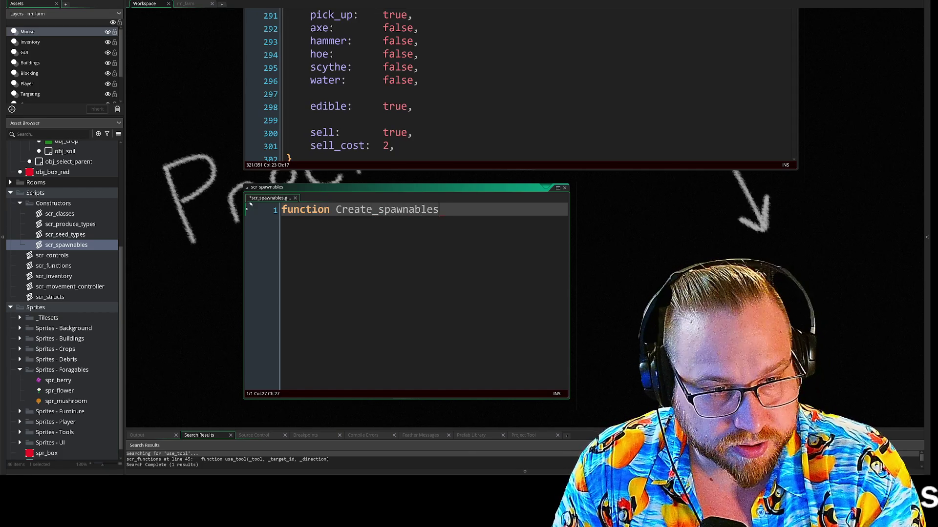
Step: Write the Create_spawnables header with '(' on its own line and an indented line below
text(()
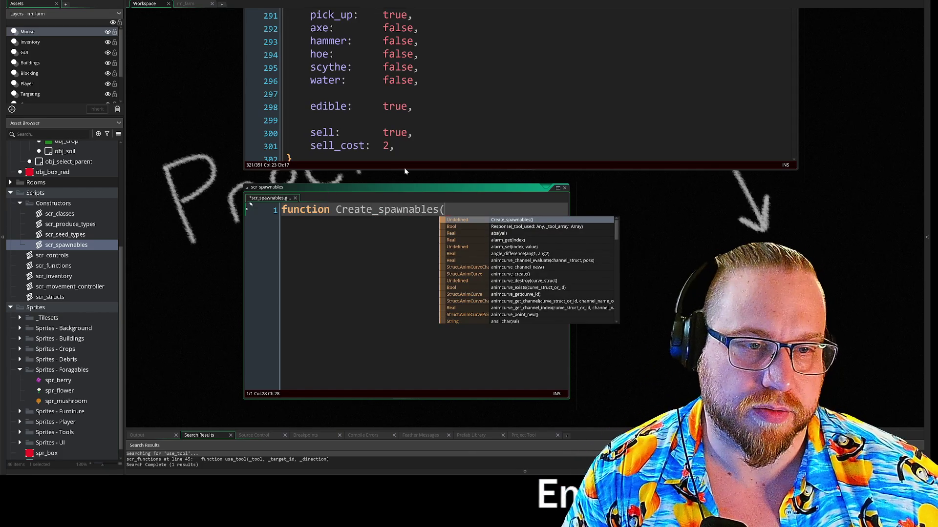
drag(409, 169, 409, 217)
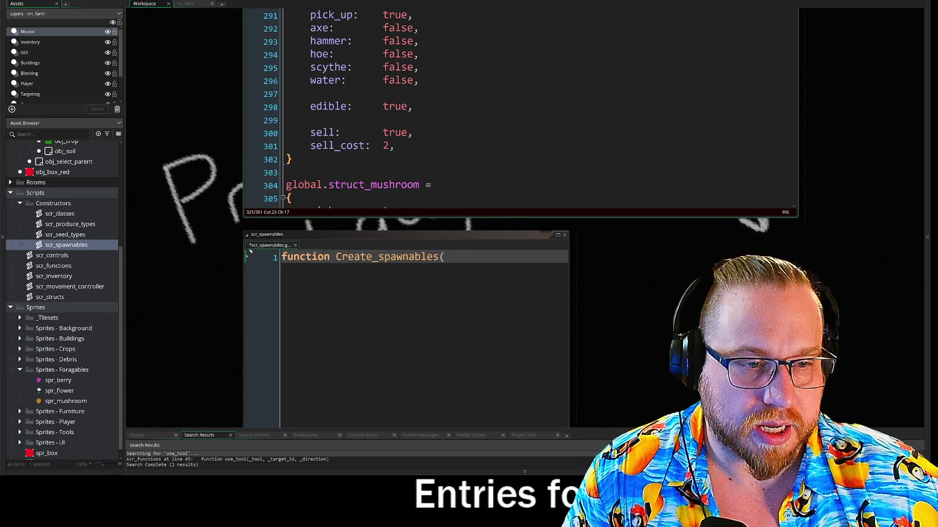
click(444, 257)
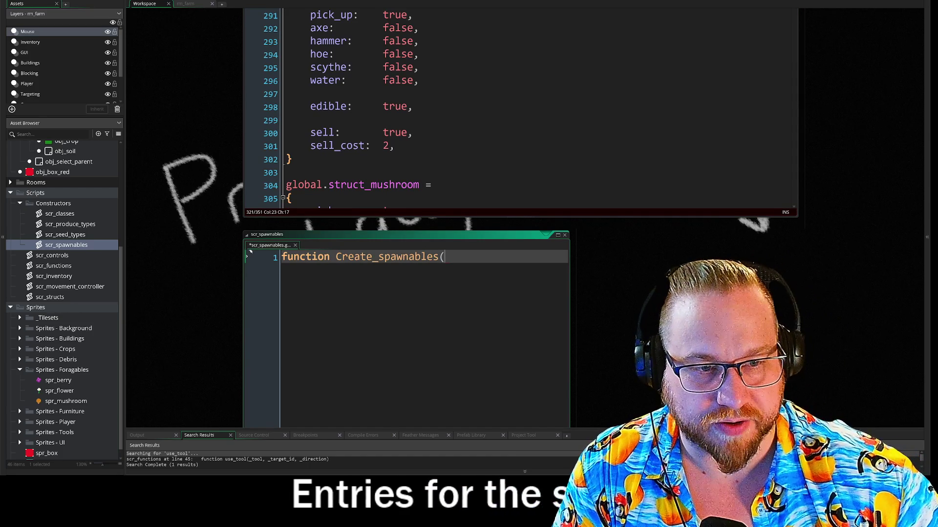
key(Return)
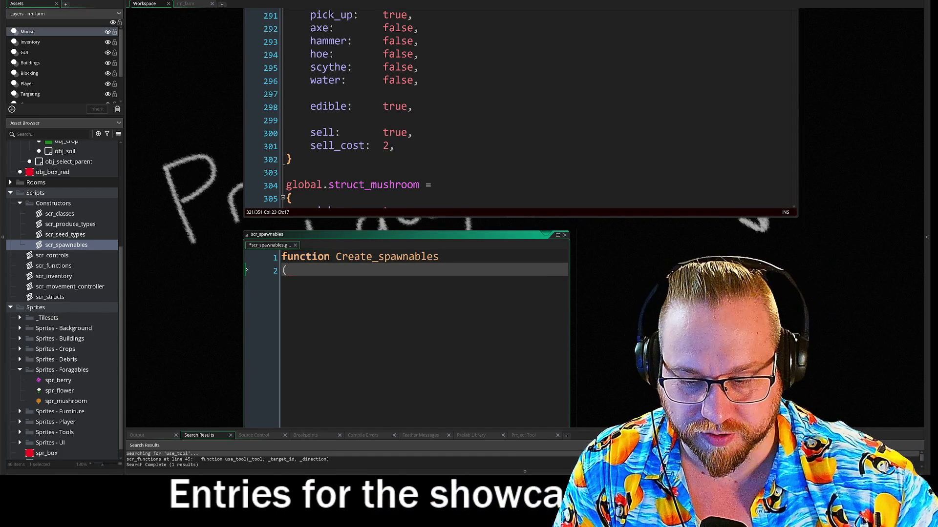
key(BackSpace)
text(inventory)
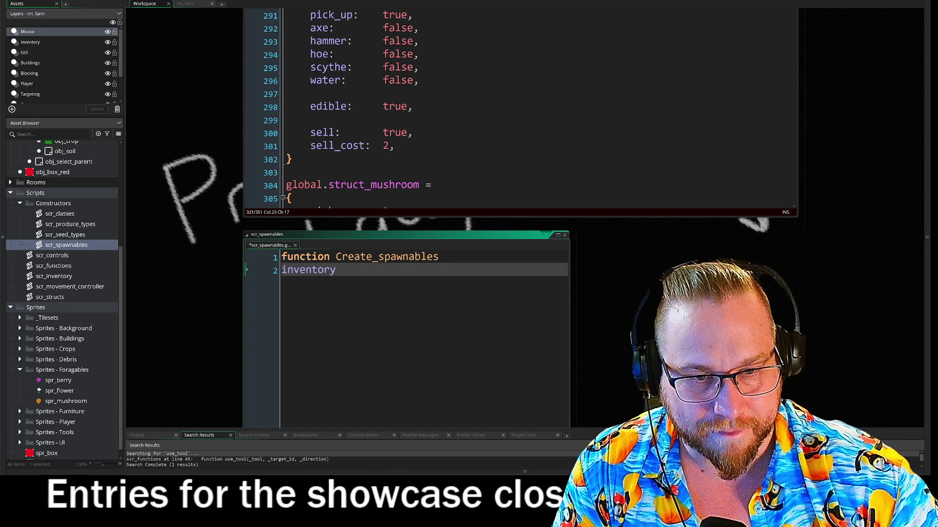
key(BackSpace)
key(BackSpace)
key(BackSpace)
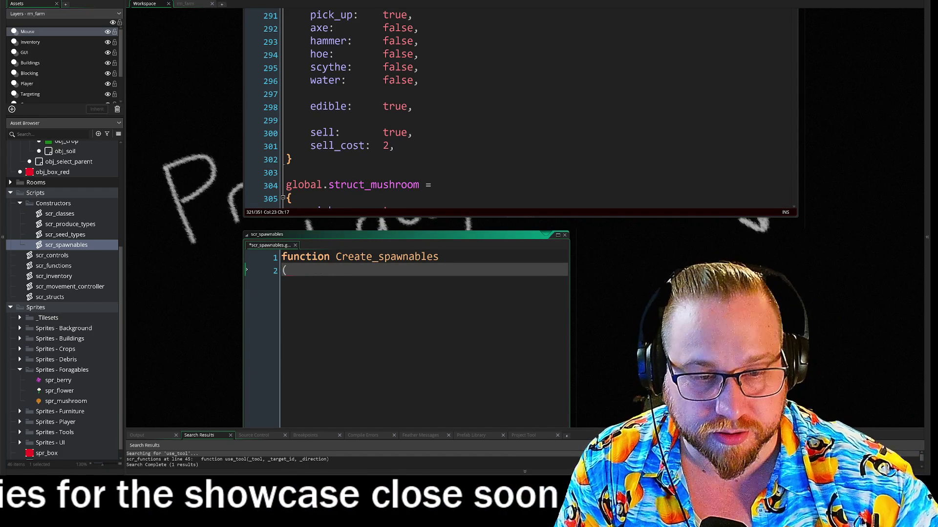
text(()
key(Return)
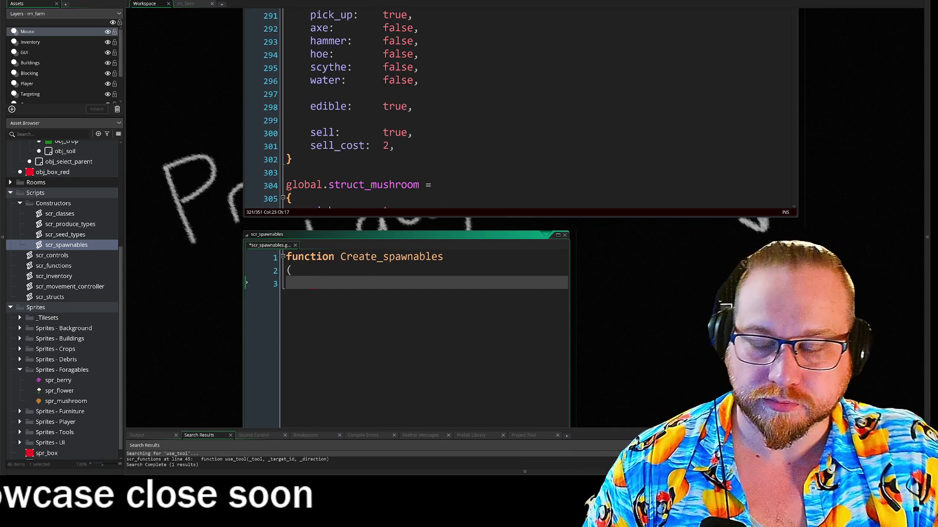
scroll(520, 107, up, 2)
key(Tab)
mouse_move(310, 83)
mouse_down()
mouse_move(415, 87)
mouse_move(390, 183)
mouse_move(440, 153)
mouse_move(395, 125)
mouse_up()
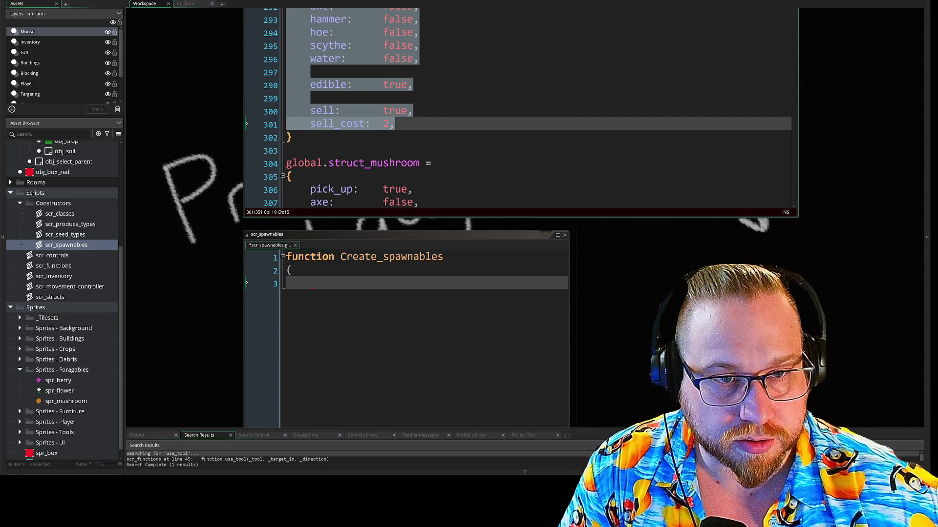
Step: Paste the flower fields pick_up through sell_cost: 2 into Create_spawnables, closed by ')' on a new line
key(ctrl+v)
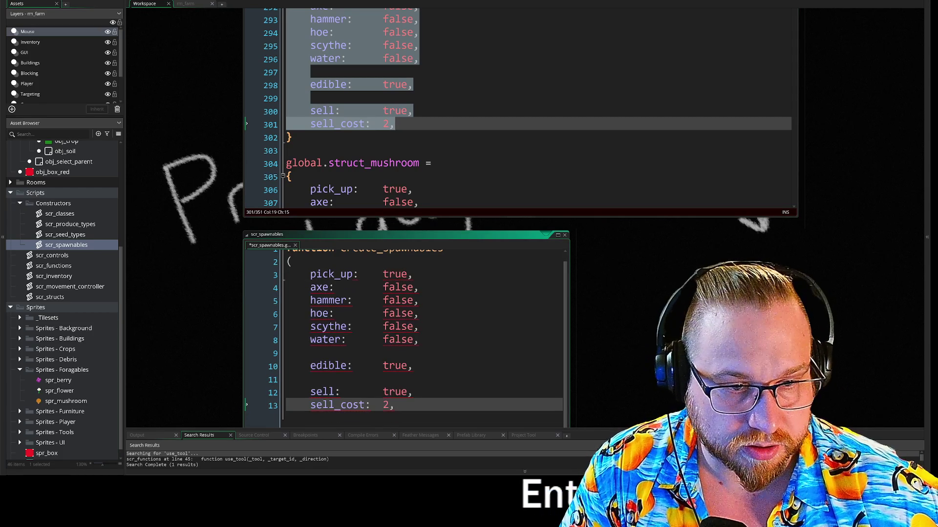
click(547, 340)
double_click(547, 111)
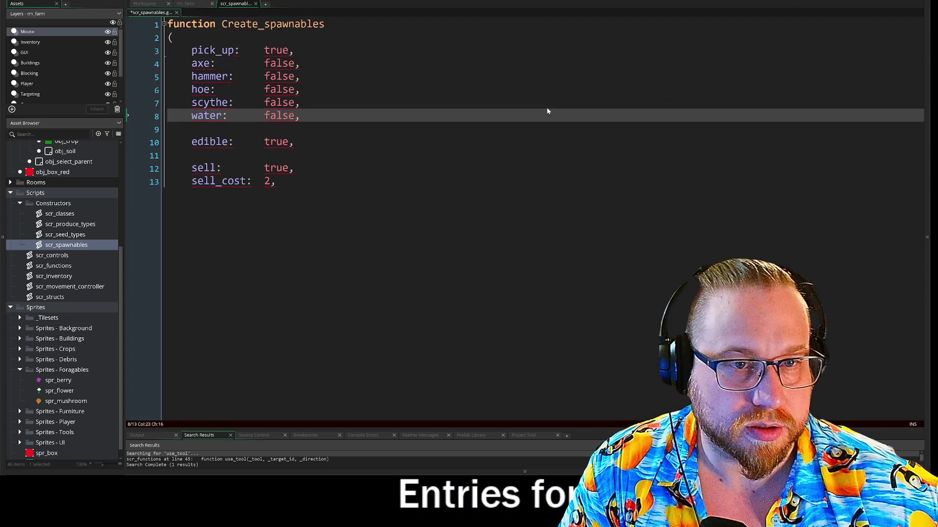
click(276, 181)
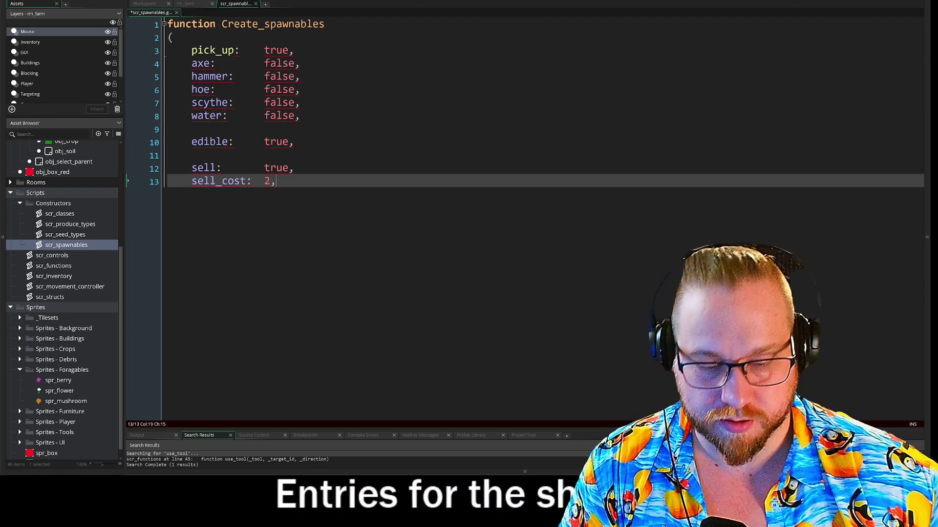
key(Return)
text())
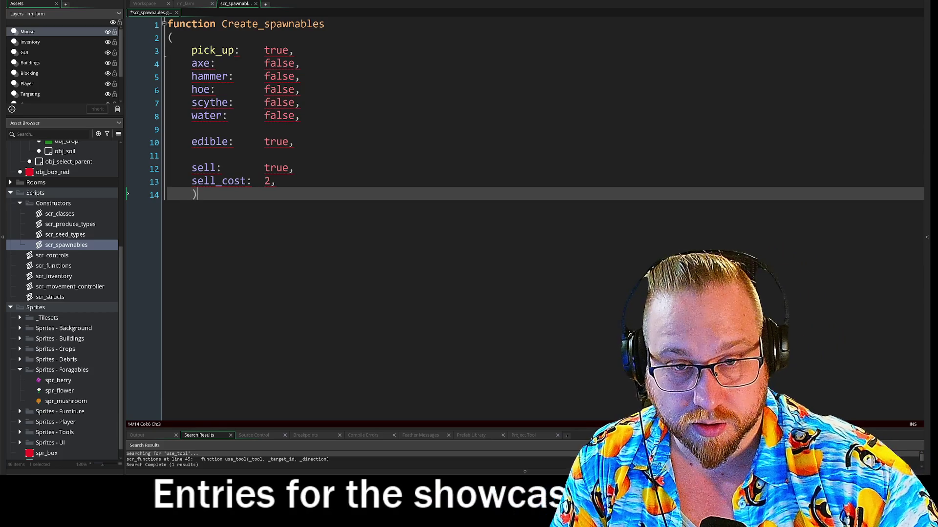
key(Return)
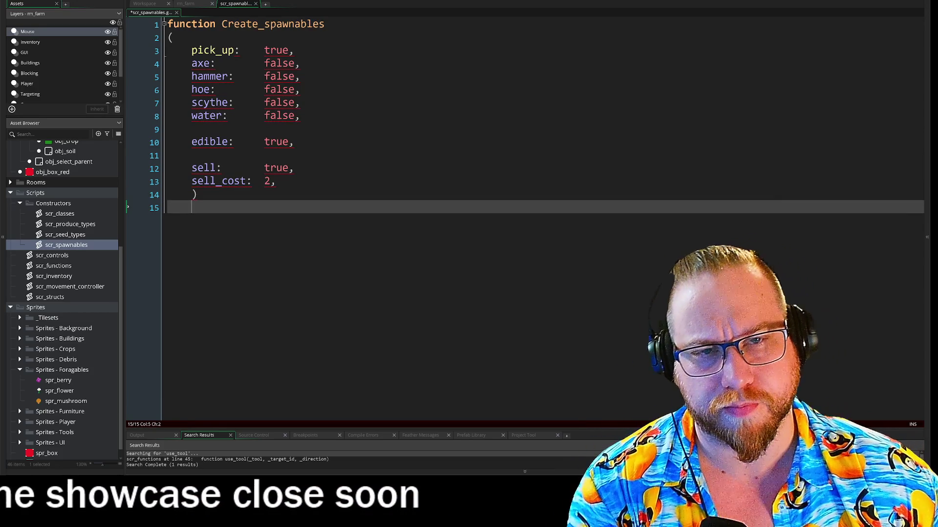
Step: Strip the ': value' text from the pick_up, axe, hammer and hoe lines
double_click(276, 50)
key(shift+End)
key(Delete)
key(Down)
key(shift+End)
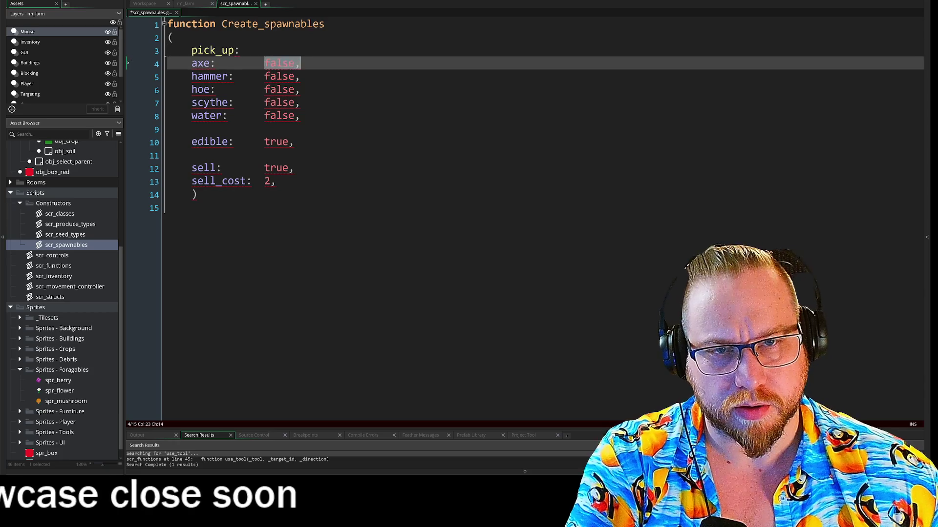
key(Delete)
key(Down)
key(ctrl+Delete)
key(shift+End)
key(BackSpace)
key(BackSpace)
key(Up)
key(BackSpace)
key(BackSpace)
key(BackSpace)
key(Up)
key(Down)
key(Down)
key(Down)
key(End)
key(shift+Left)
key(shift+Left)
key(shift+Left)
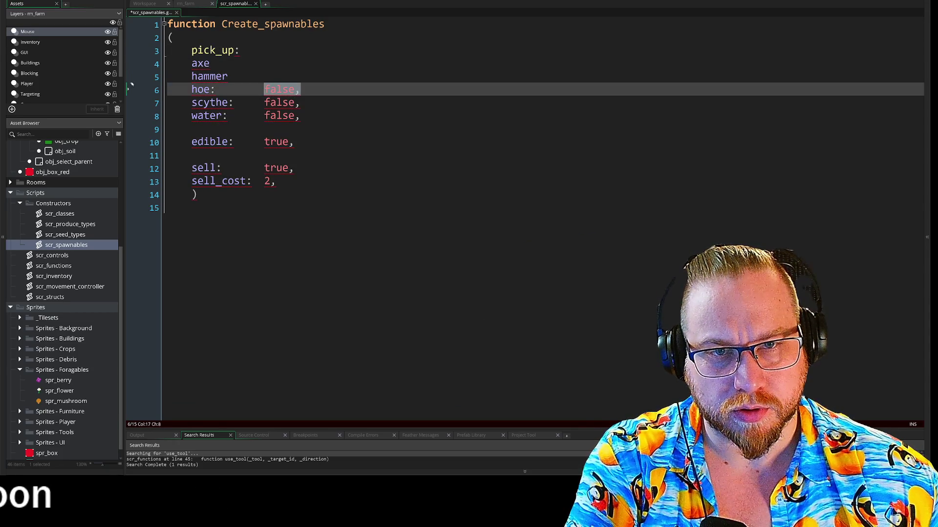
Step: Delete the colons and values after scythe, water, edible, sell and sell_cost, plus pick_up's colon
key(Escape)
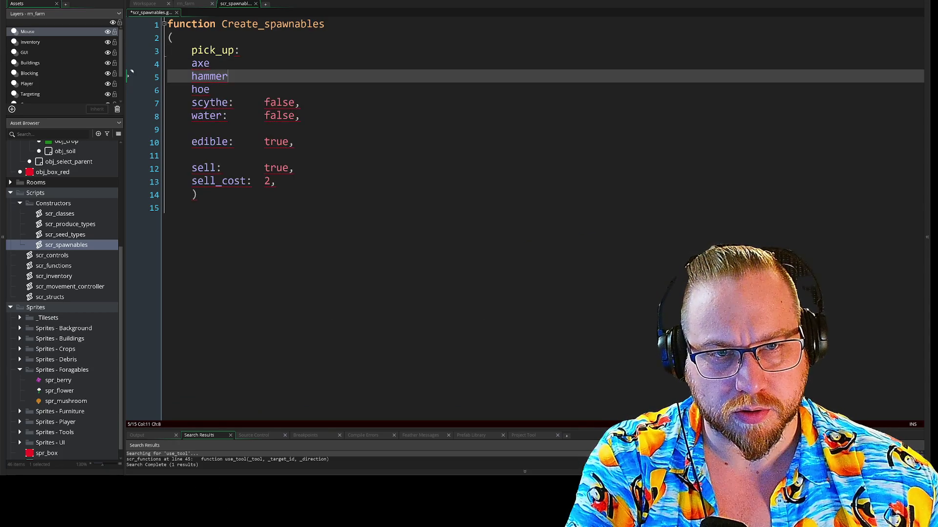
drag(294, 103, 219, 109)
key(BackSpace)
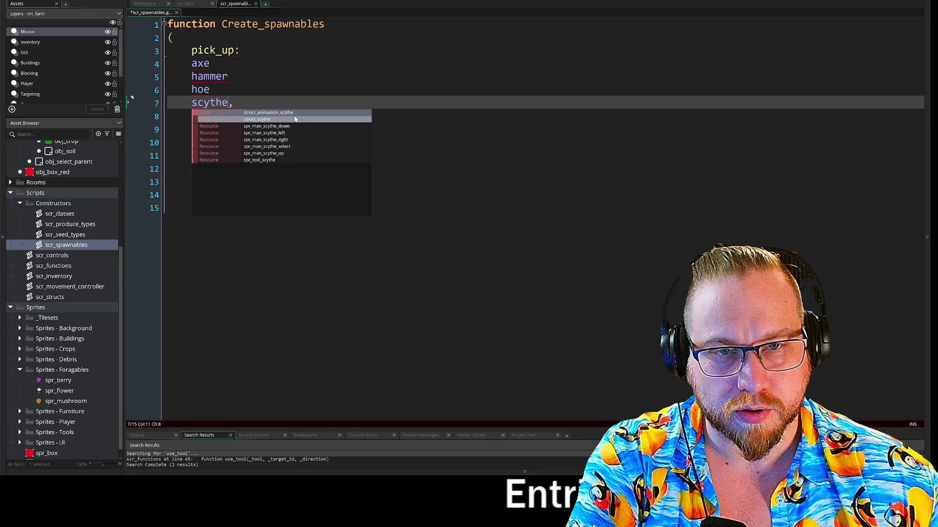
key(Escape)
key(Down)
key(End)
key(Left)
key(BackSpace)
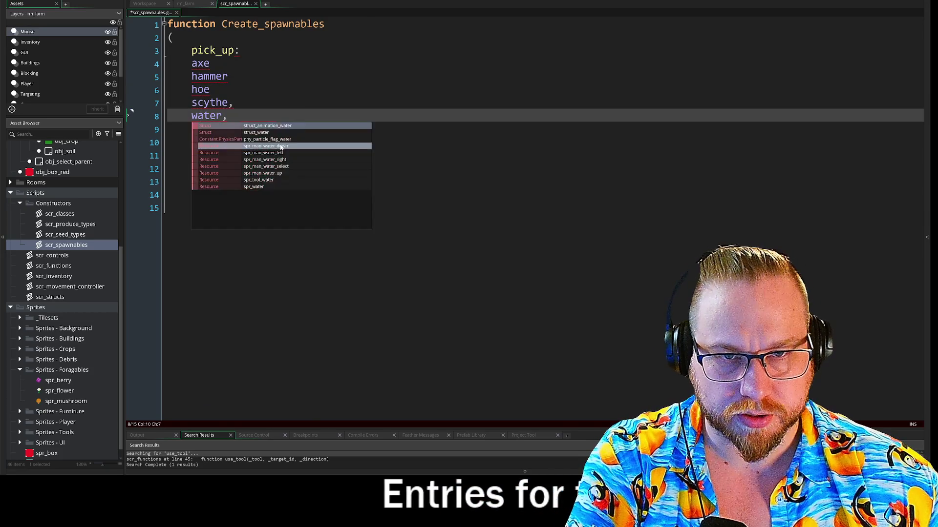
key(Escape)
drag(289, 142, 239, 148)
key(BackSpace)
drag(289, 168, 215, 172)
key(BackSpace)
drag(272, 181, 247, 183)
key(BackSpace)
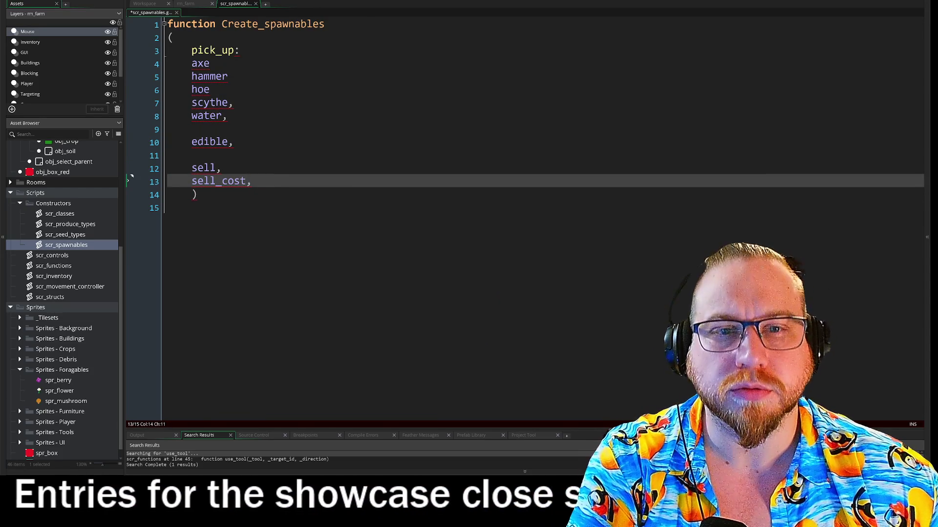
drag(254, 50, 235, 51)
key(BackSpace)
Step: Put a comma after each parameter name from pick_up through hoe
click(210, 63)
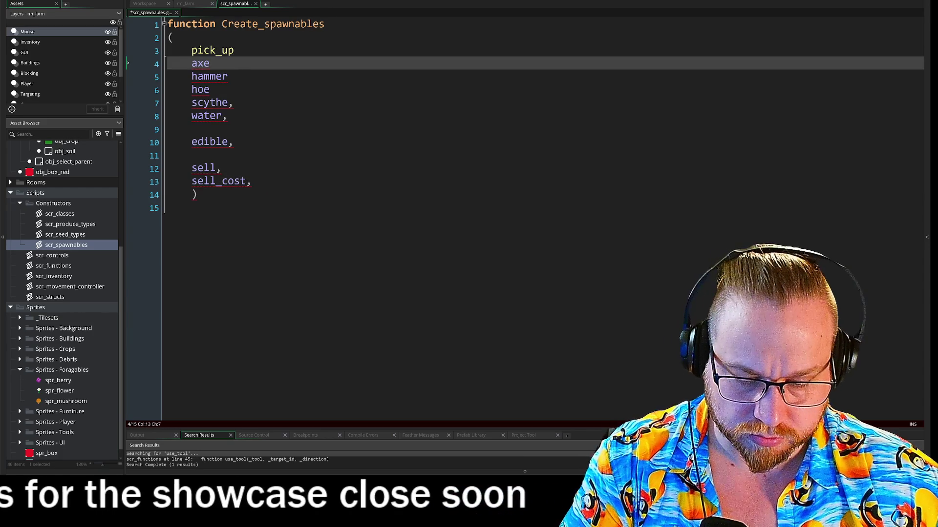
key(BackSpace)
text(,)
key(Left)
key(Left)
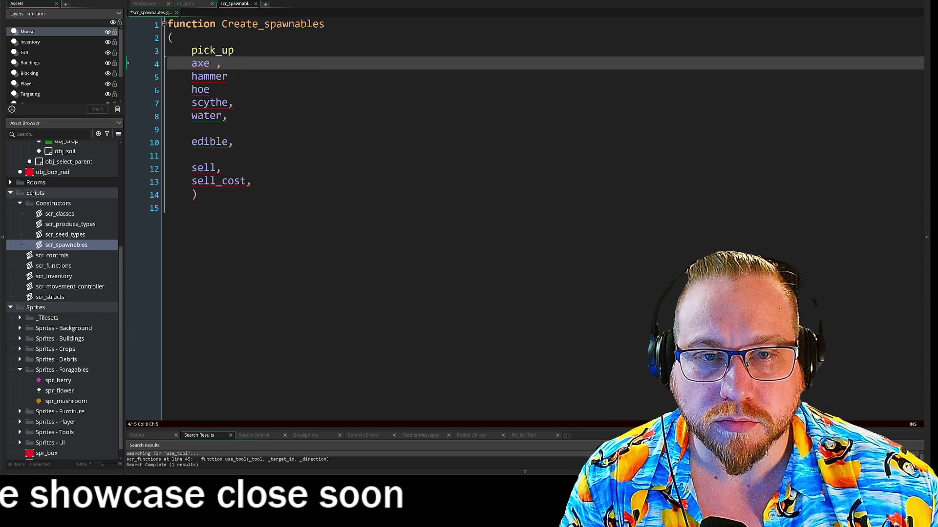
text(,)
key(Up)
key(End)
text(,)
key(Down)
key(Down)
text(,)
key(Down)
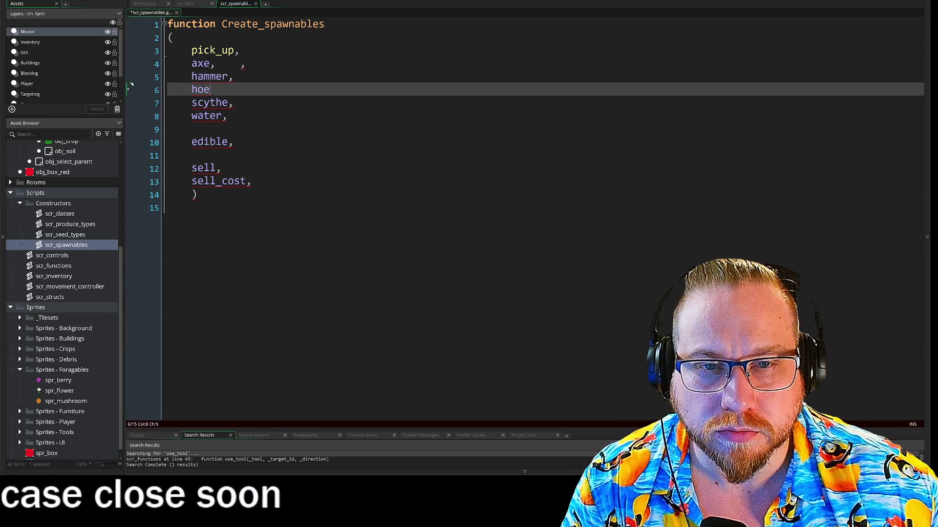
text(,)
Step: Column-select and delete the stray spacing to the right of the parameter names
click(263, 64)
click(240, 50)
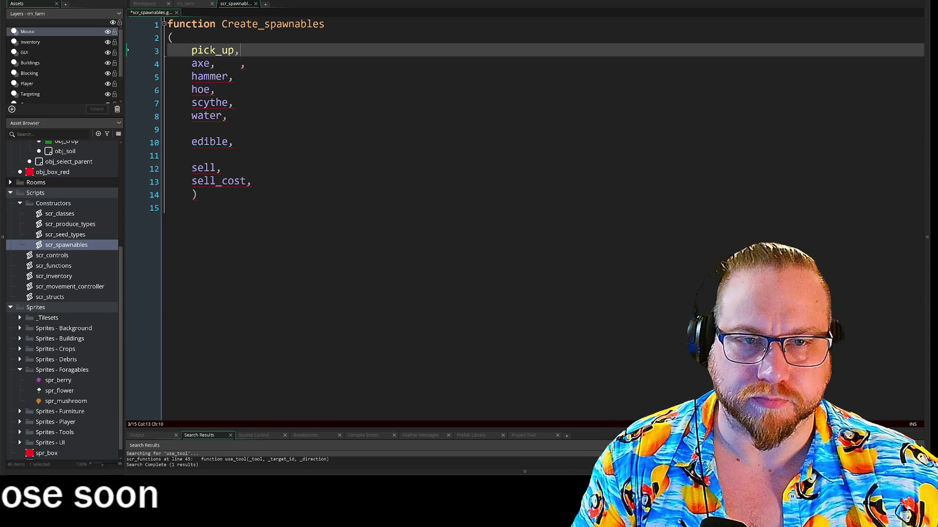
mouse_move(240, 50)
mouse_down()
mouse_move(356, 64)
mouse_move(385, 166)
mouse_up()
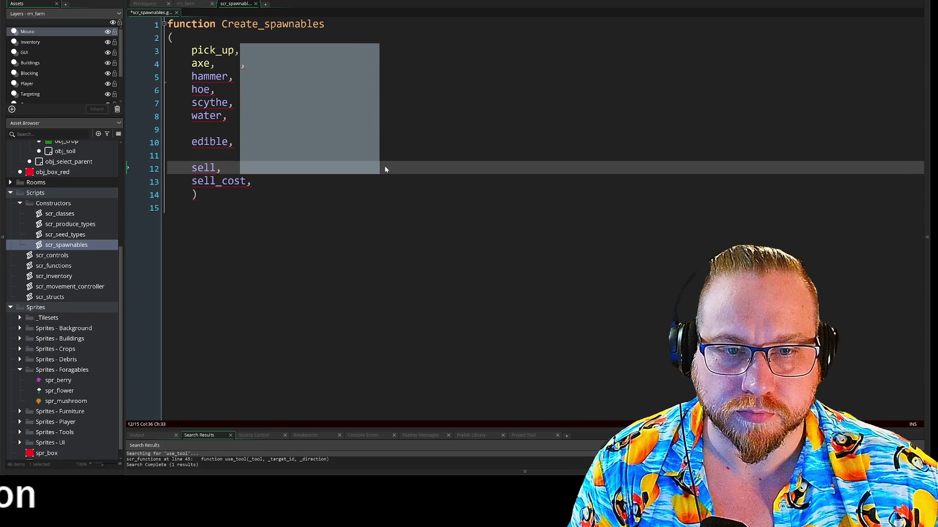
key(BackSpace)
click(240, 64)
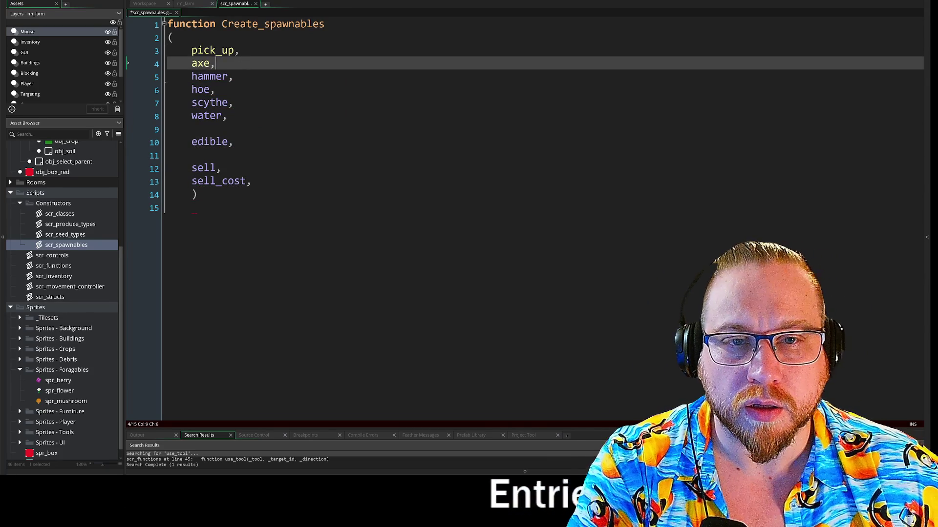
key(Down)
key(Down)
key(Down)
key(Down)
key(Down)
key(Down)
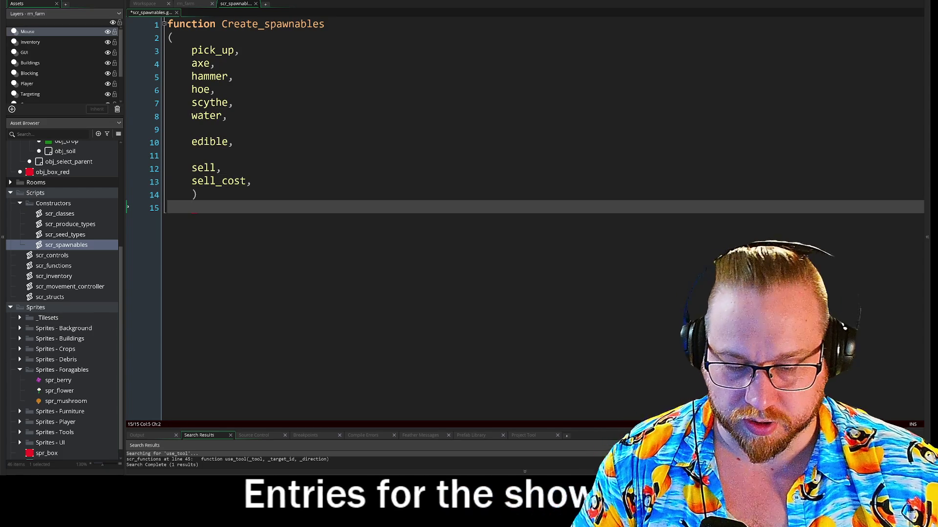
Step: Add '{' after the closing parenthesis, remove its indentation, and start a new line
click(195, 195)
text({)
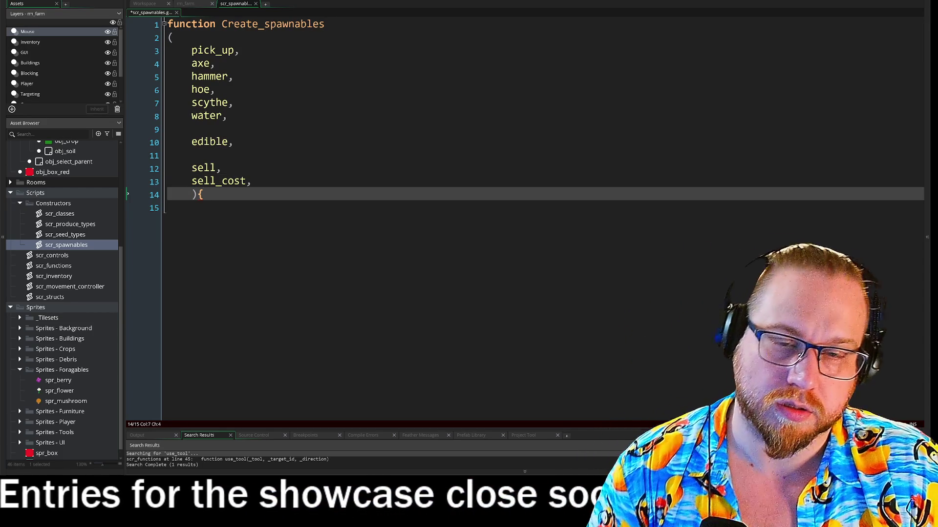
click(191, 194)
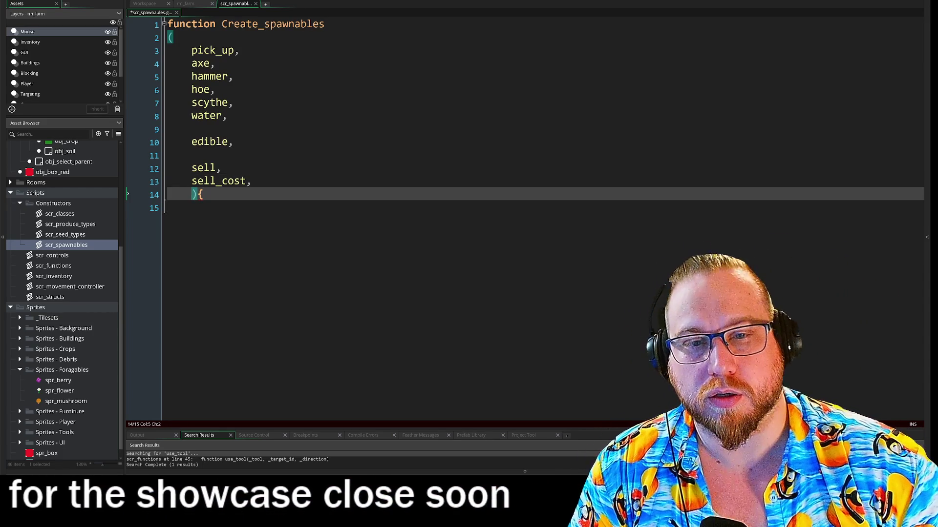
key(BackSpace)
key(End)
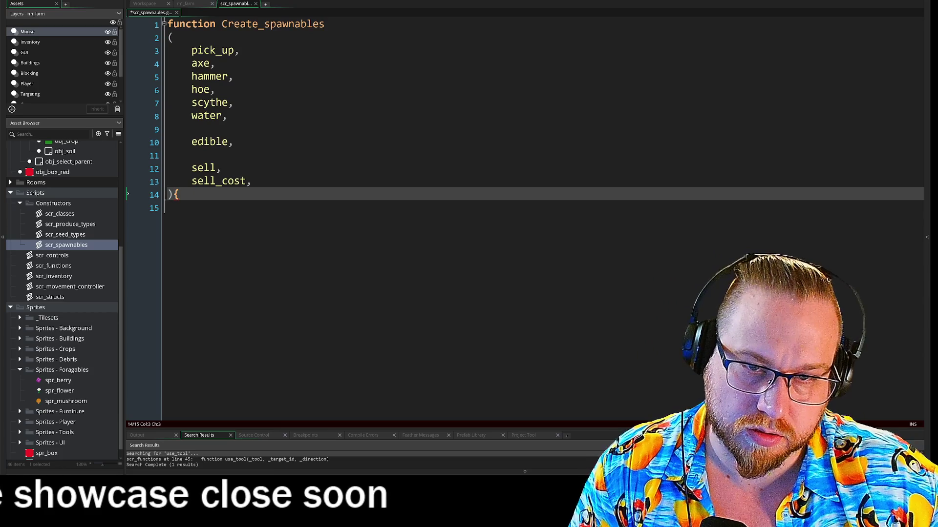
key(Return)
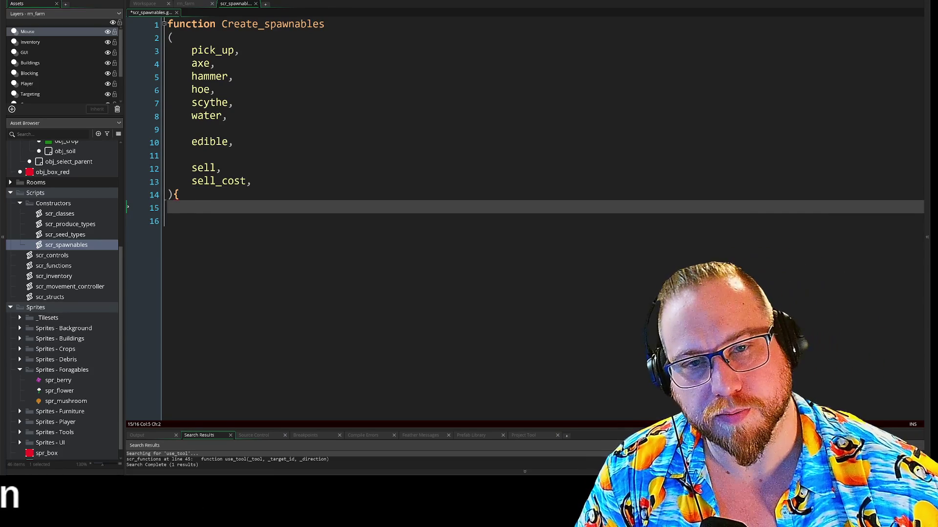
Step: Prefix each parameter, pick_up through sell_cost, with an underscore
click(191, 50)
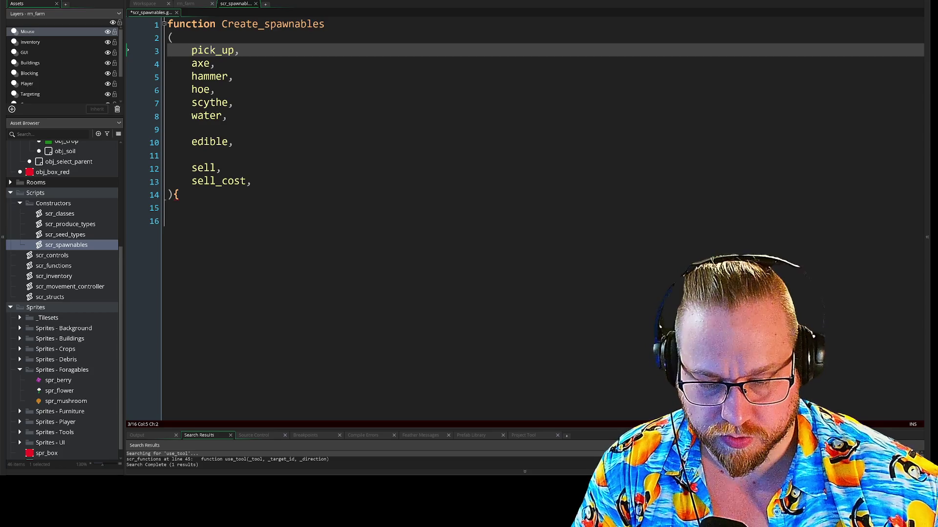
text(_)
key(Down)
key(Left)
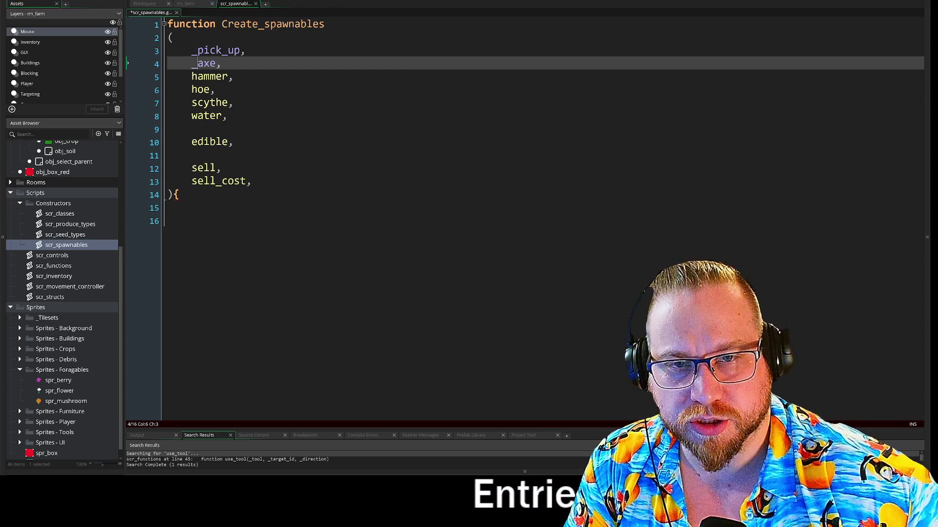
key(Down)
key(Left)
key(Down)
key(Left)
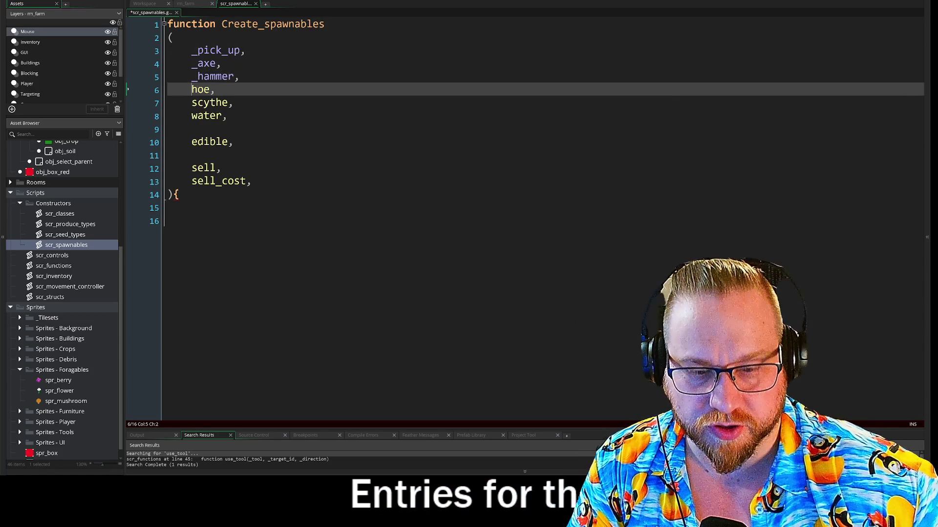
key(Down)
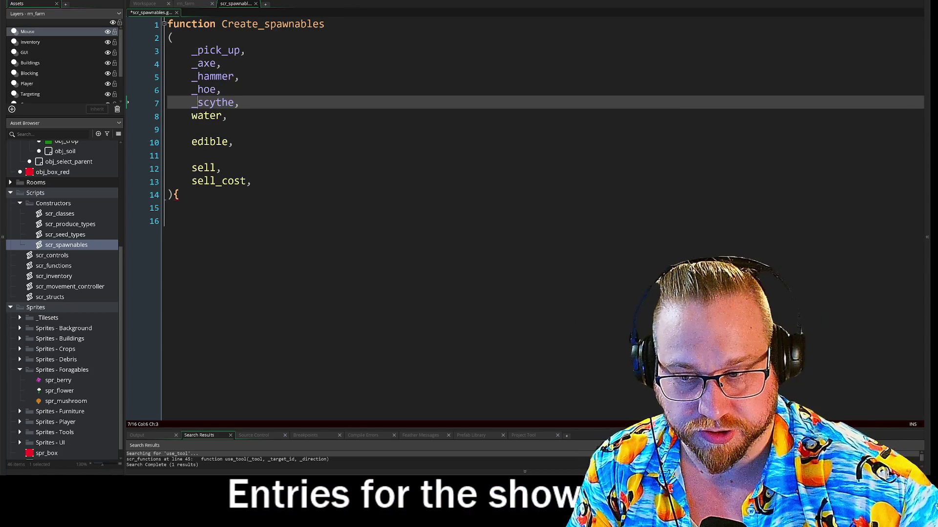
text(_)
key(Down)
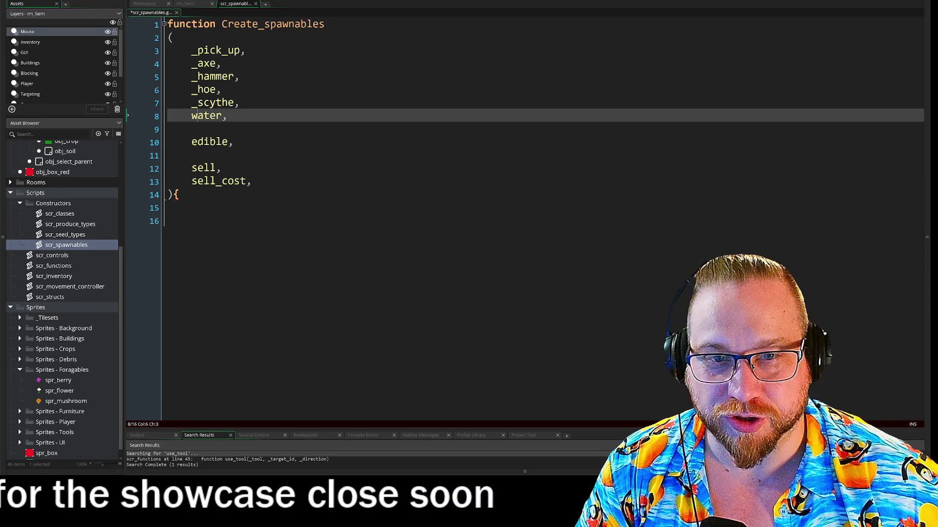
key(Left)
key(Left)
text(_)
key(Down)
key(Down)
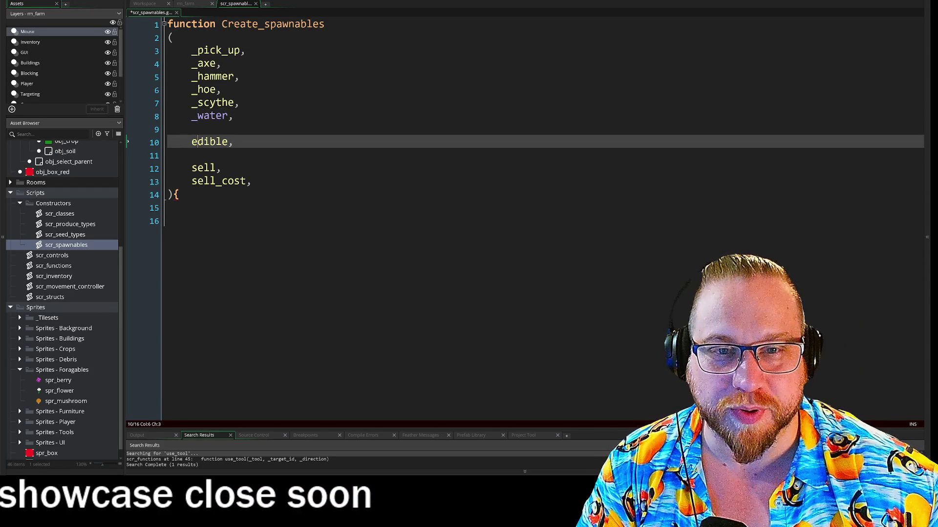
key(Left)
text(_)
key(Down)
key(Down)
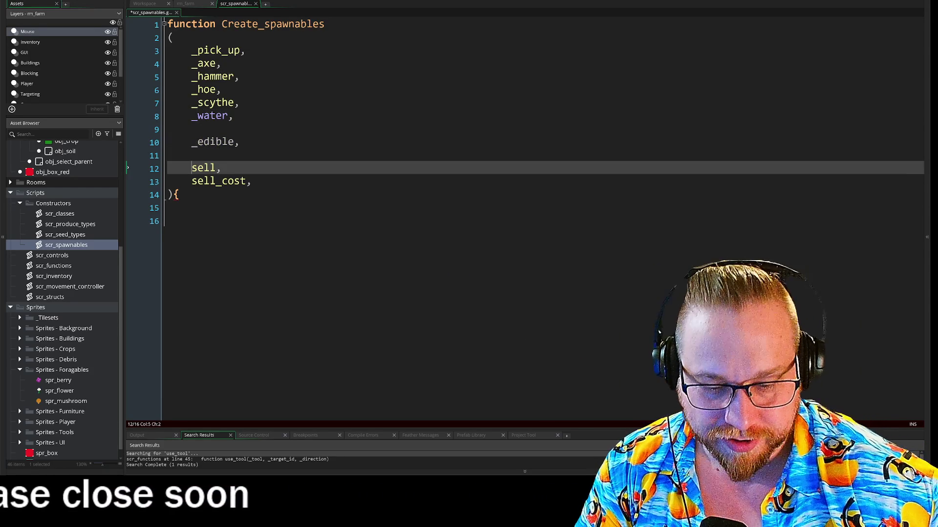
key(Down)
key(Left)
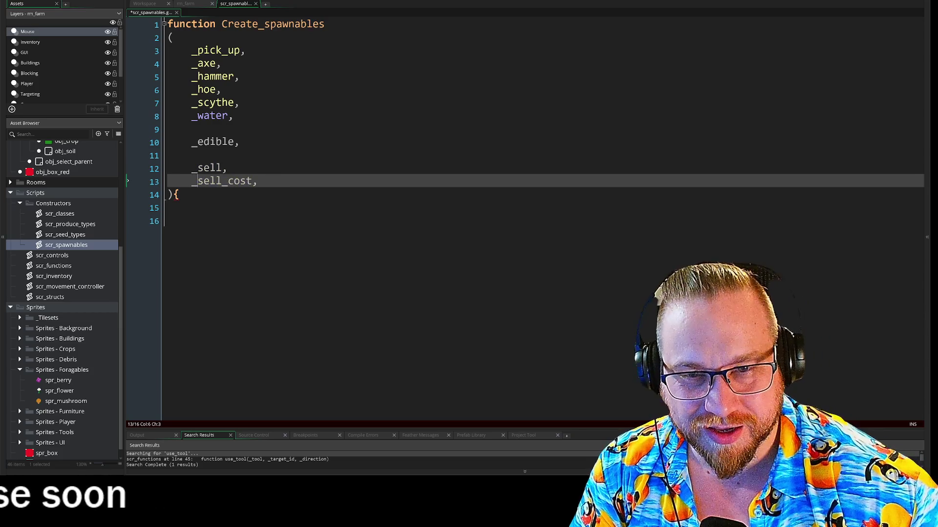
key(Down)
key(Down)
key(Down)
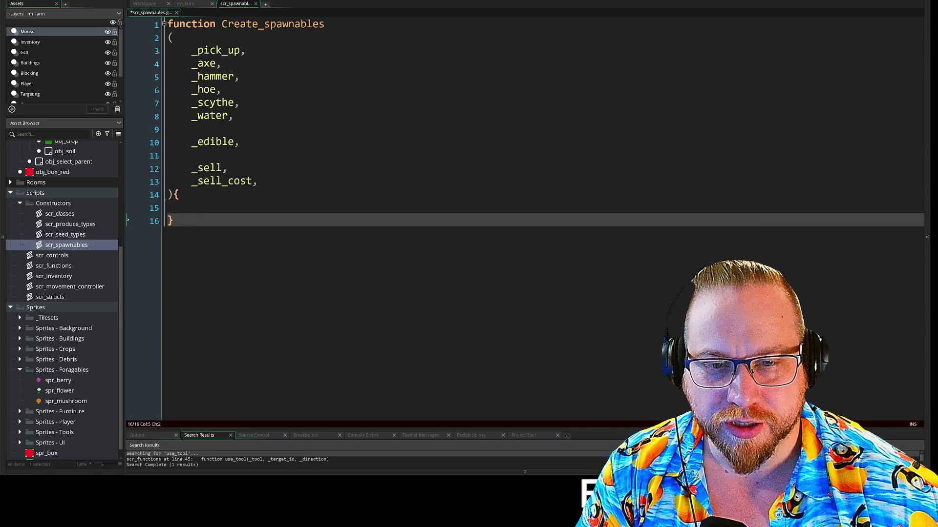
Step: Move the opening brace onto its own line and indent the empty body line
key(Up)
key(Up)
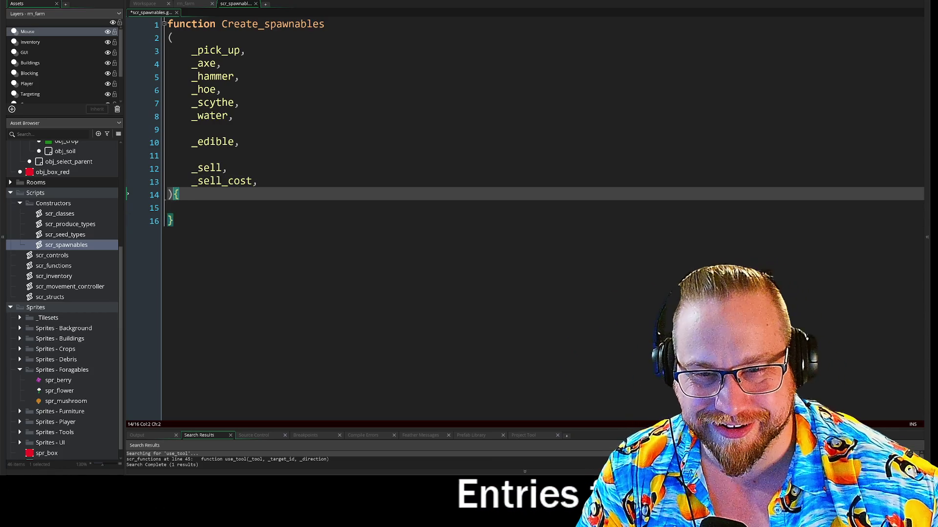
key(Return)
key(Down)
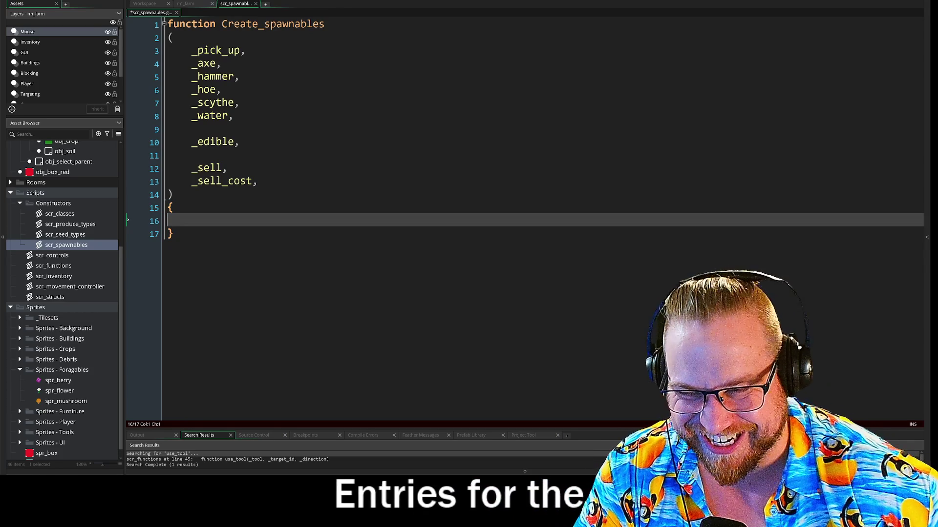
key(Tab)
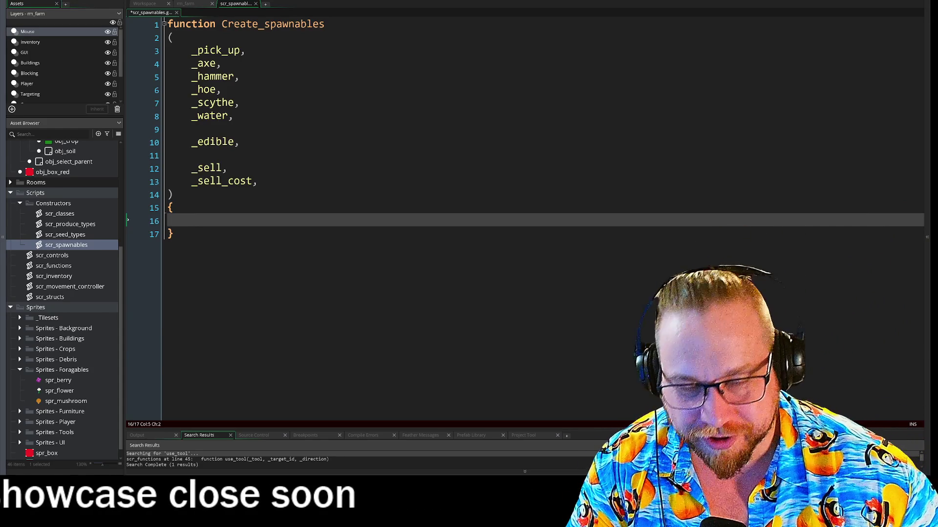
Step: Paste the pick_up through sell_cost field lines into the function body
text(pick_up:	true, 	axe:		false, 	hammer:		false, 	hoe:		false, 	scythe:		false, 	water:		false,  	edible:		true,  	sell:		true, 	sell_cost:	2,)
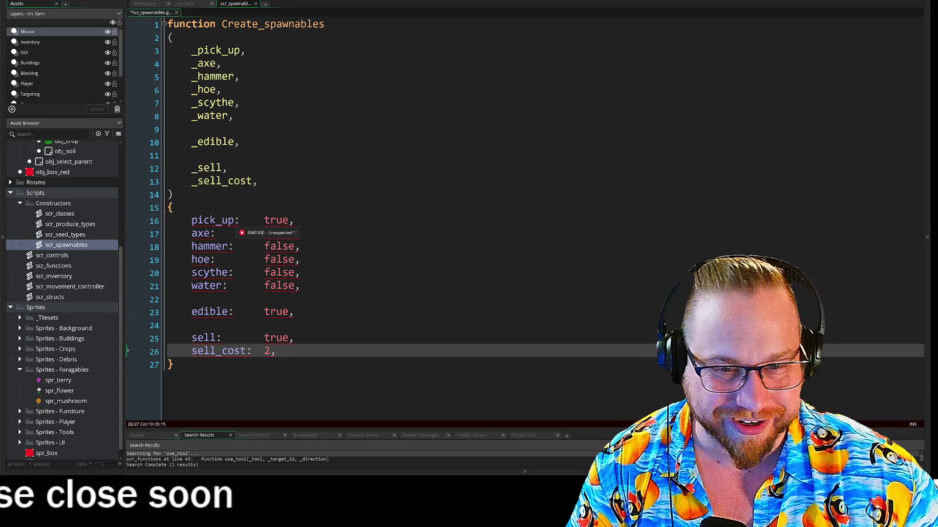
click(240, 221)
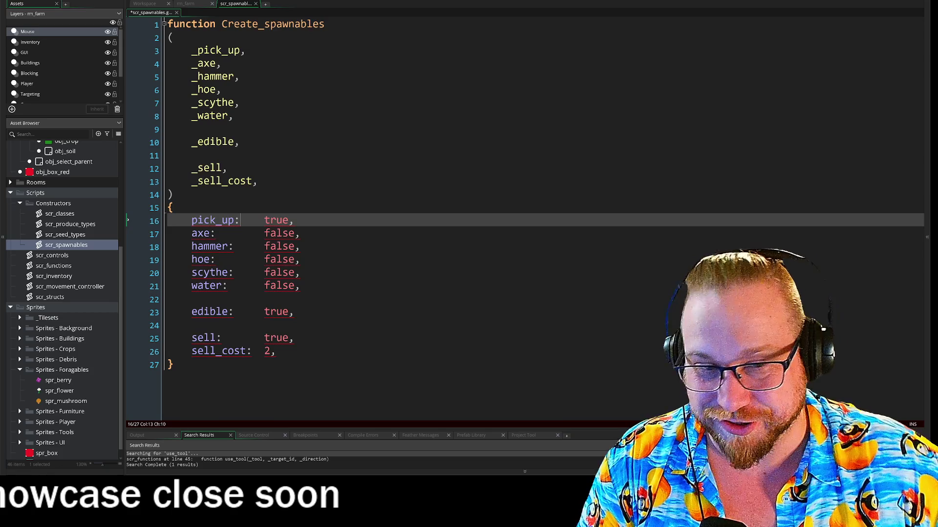
click(210, 233)
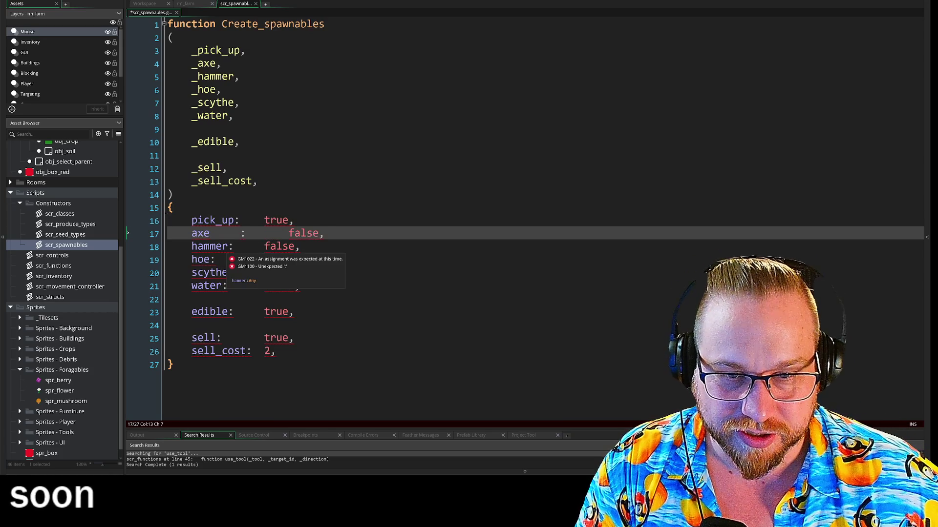
Step: Tab-align the colons of the pasted fields, pick_up through sell, into one column
key(Down)
key(Tab)
key(Right)
key(Tab)
key(Up)
key(Up)
key(Down)
key(Down)
key(Down)
key(Right)
key(Tab)
key(Left)
key(Left)
key(Tab)
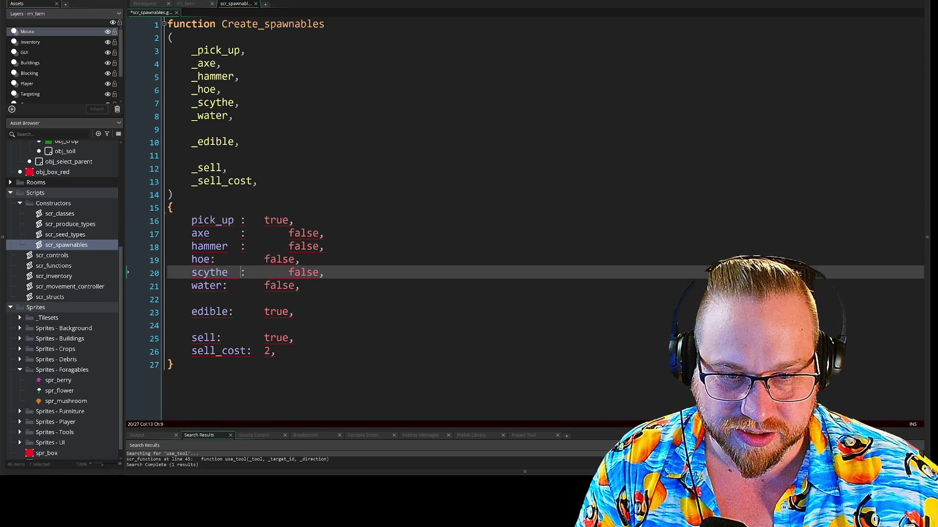
key(Up)
key(Left)
key(Left)
key(Tab)
key(Down)
key(Down)
key(Left)
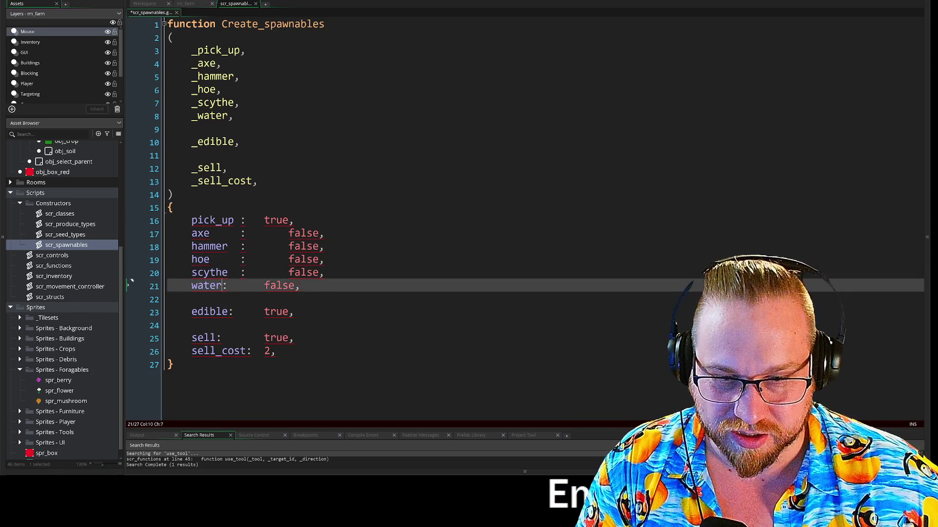
key(Down)
key(Down)
key(Left)
key(Down)
key(Down)
key(Left)
key(Left)
key(Tab)
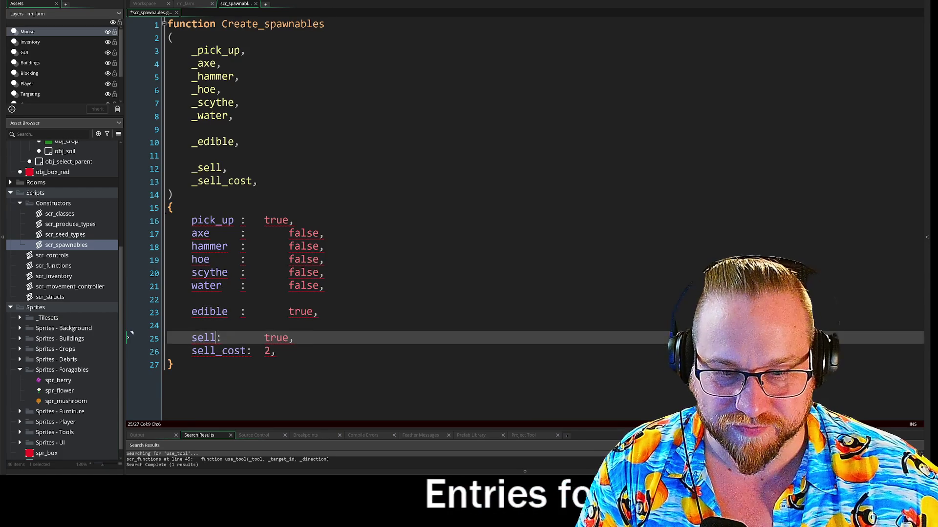
Step: Column-delete the colons and true/false values on lines 16–25, then remove ': 2' after sell_cost
mouse_move(240, 215)
mouse_down()
mouse_move(264, 273)
mouse_move(341, 344)
mouse_up()
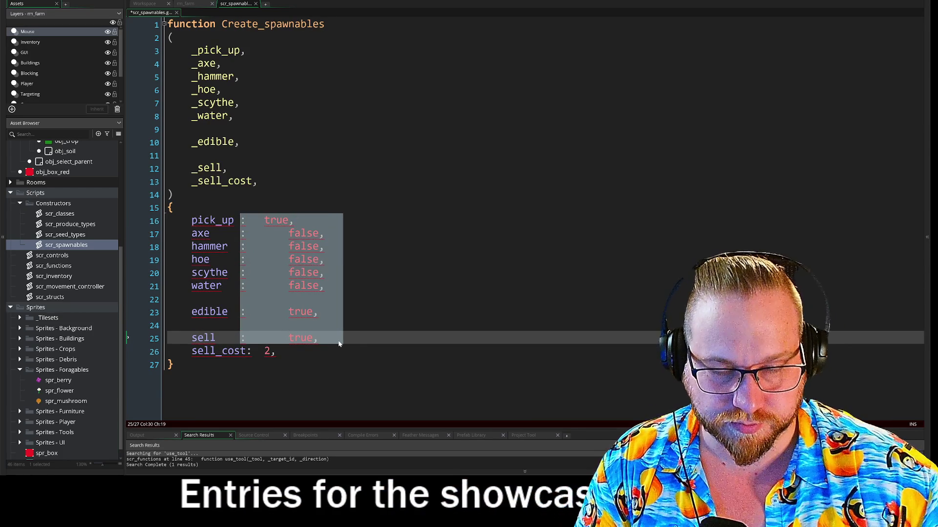
key(Delete)
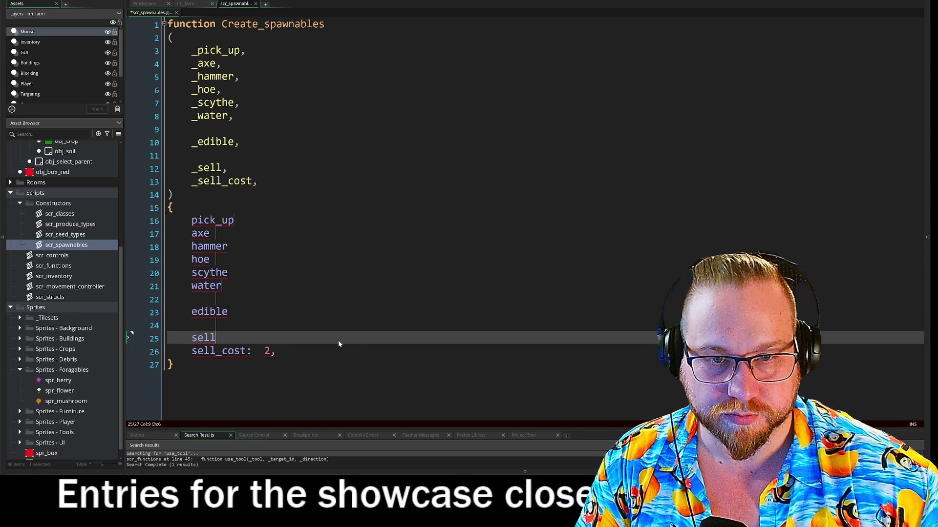
key(Down)
key(End)
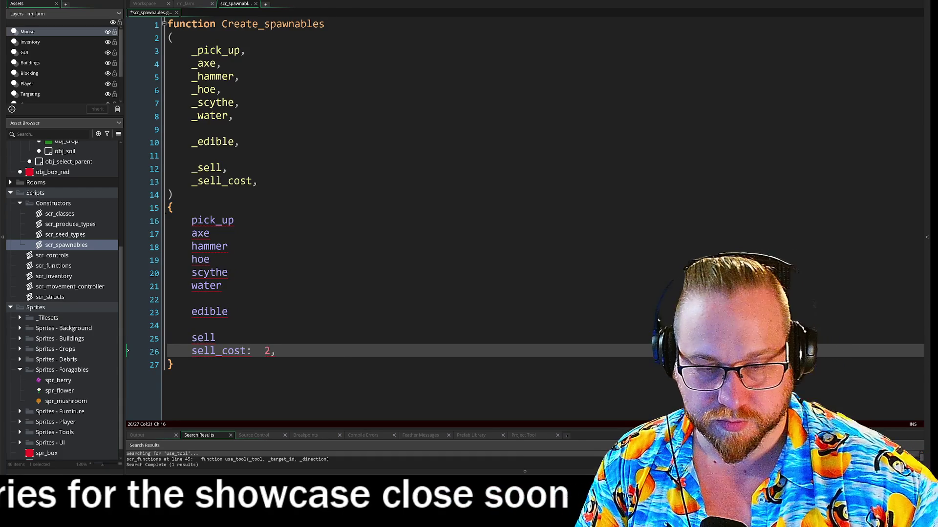
key(BackSpace)
key(BackSpace)
key(BackSpace)
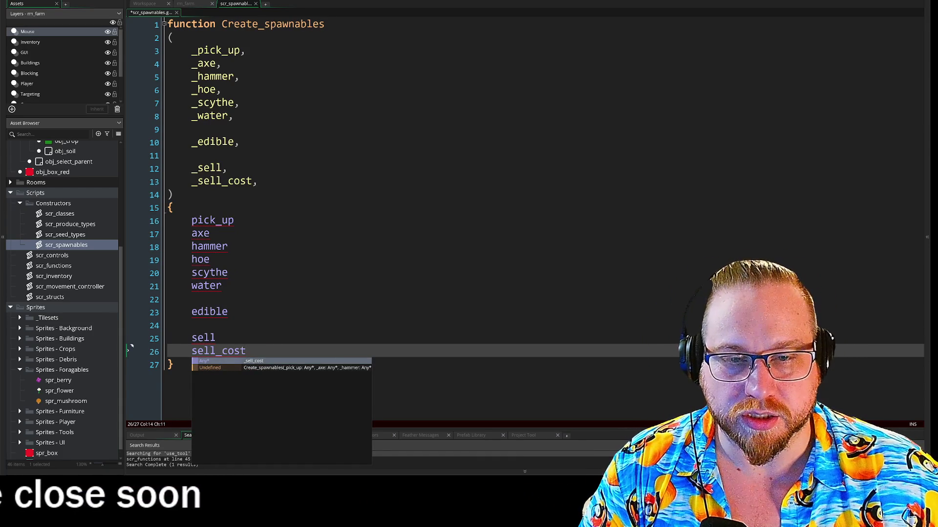
mouse_move(257, 181)
mouse_down()
mouse_move(191, 181)
mouse_move(169, 141)
mouse_move(168, 50)
mouse_up()
key(ctrl+c)
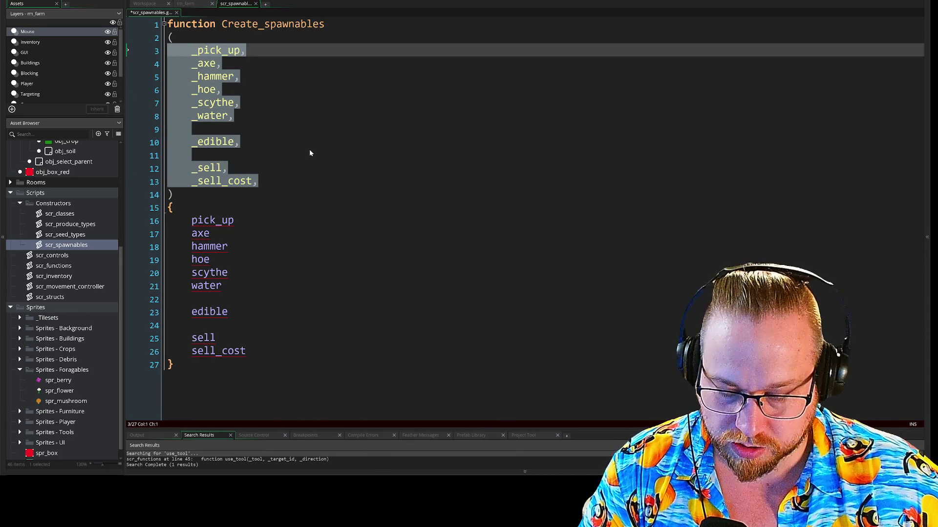
Step: Try pasting the parameter list as a column beside the field names, then undo it
click(235, 220)
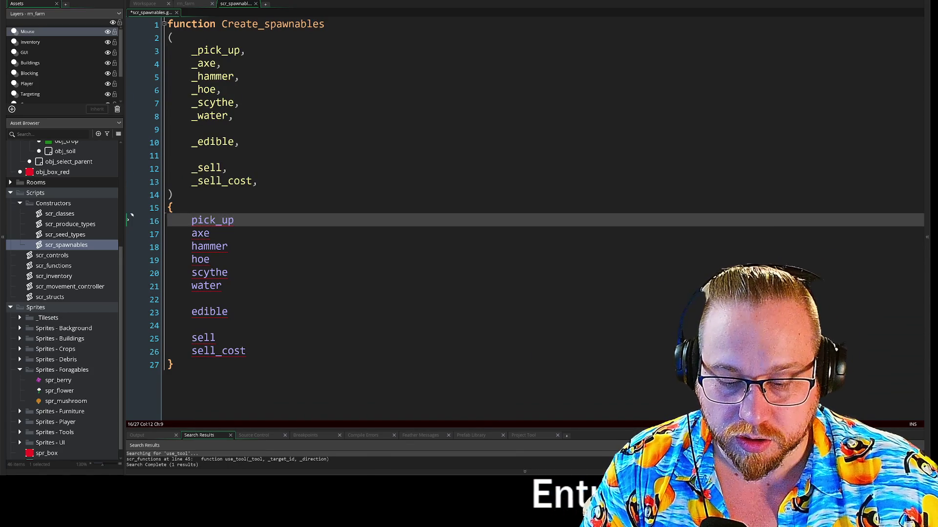
mouse_move(283, 220)
mouse_down()
mouse_move(283, 352)
mouse_move(318, 352)
mouse_up()
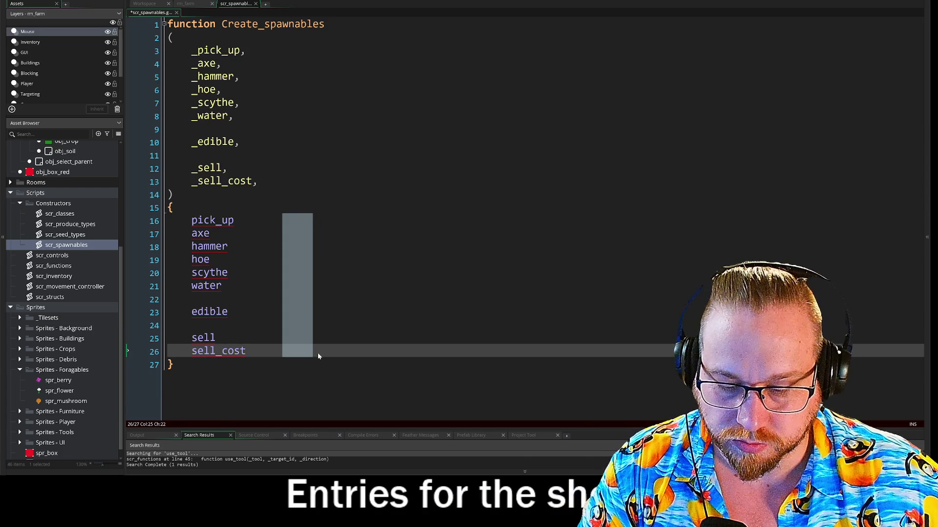
key(ctrl+v)
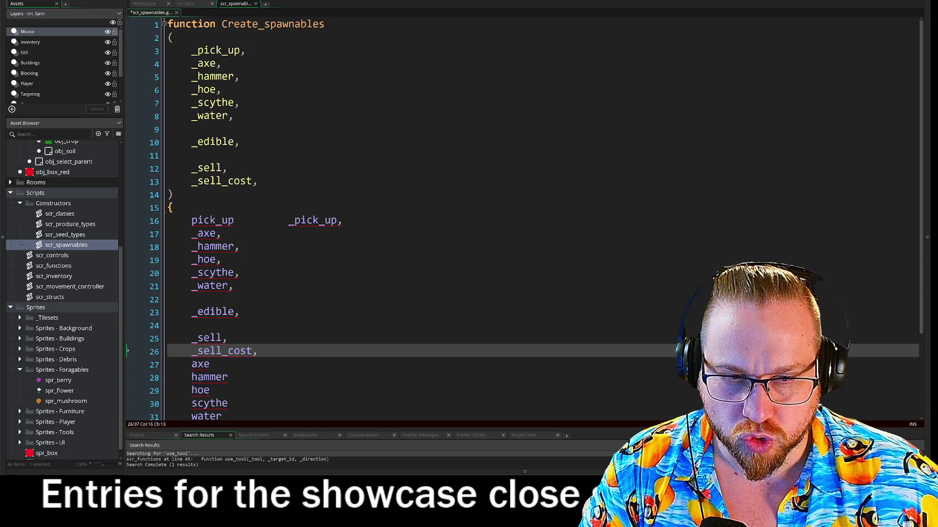
key(ctrl+z)
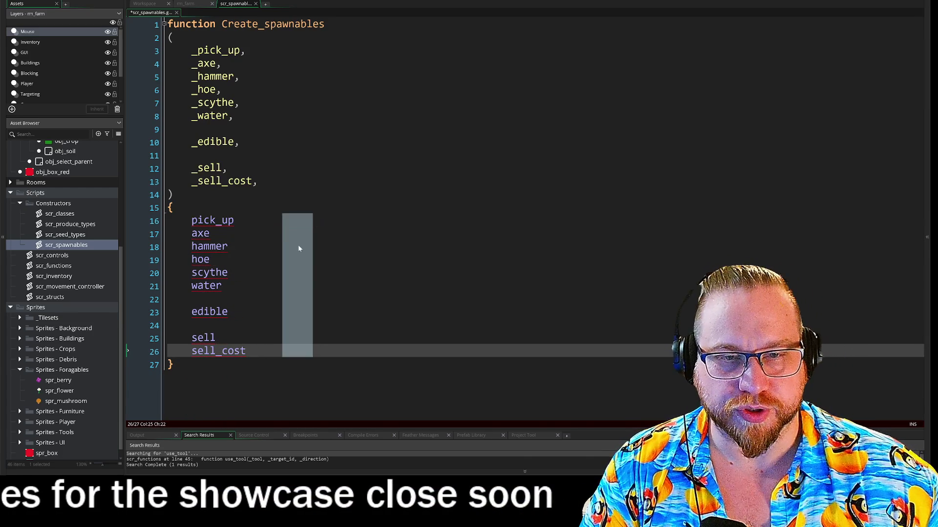
click(227, 247)
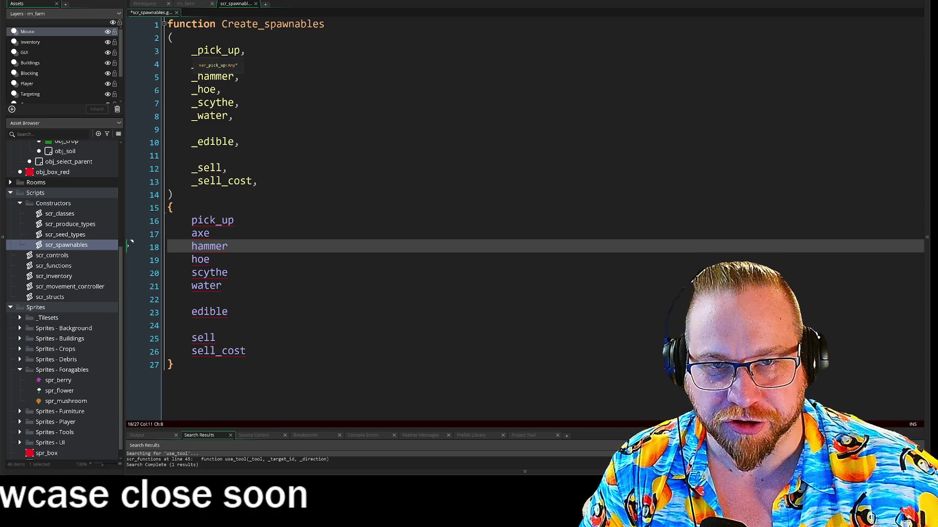
click(234, 221)
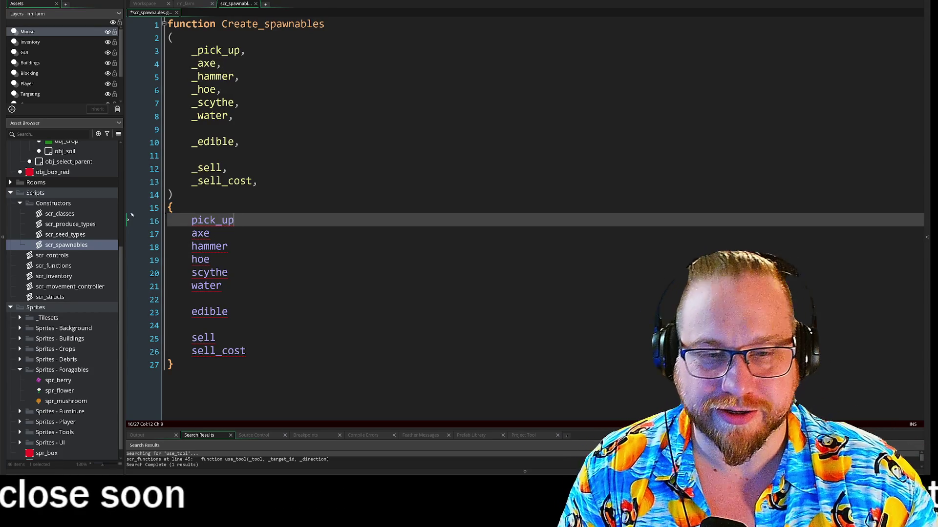
Step: Assign pick_up = _pick_up and axe = _axe, aligning the equals signs
text(=_)
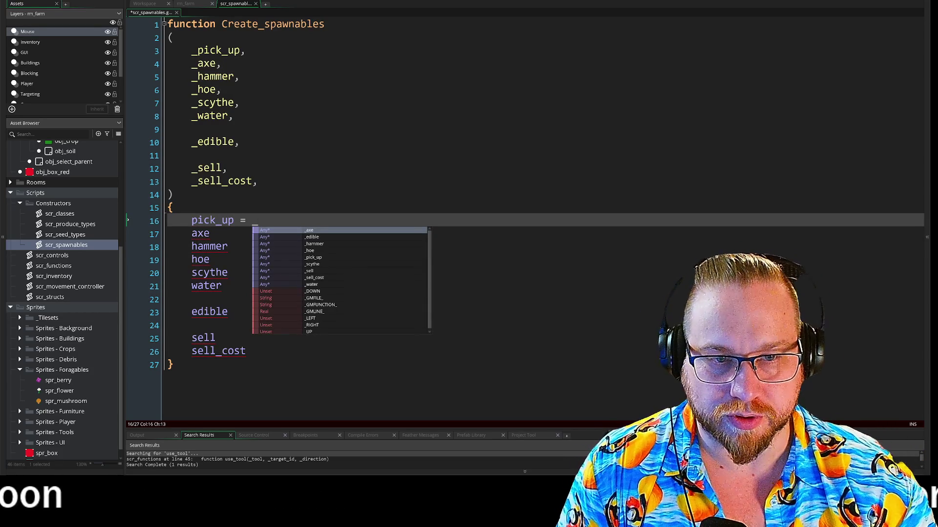
text(p)
key(Return)
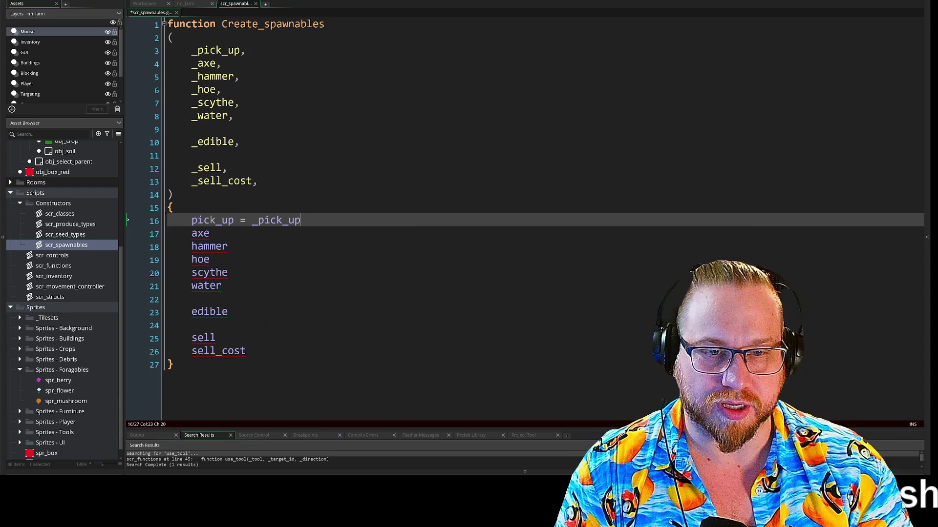
key(Down)
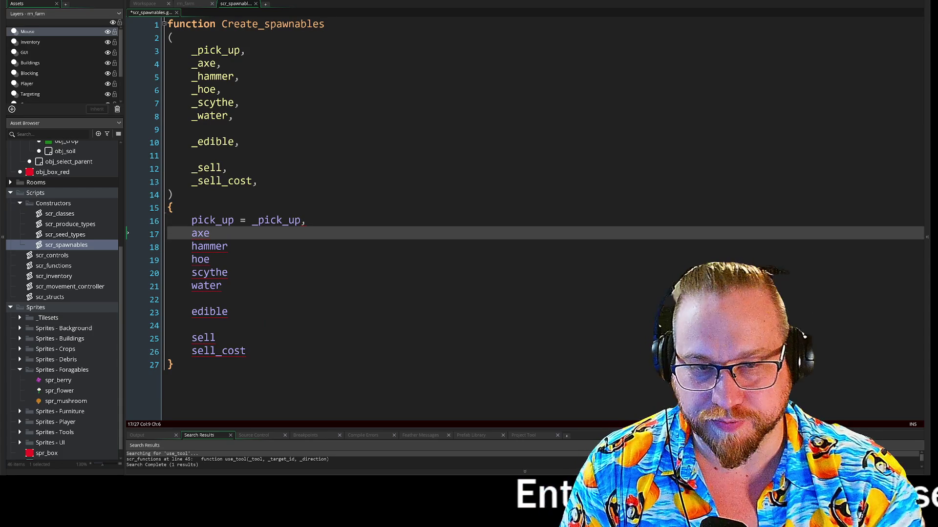
key(Up)
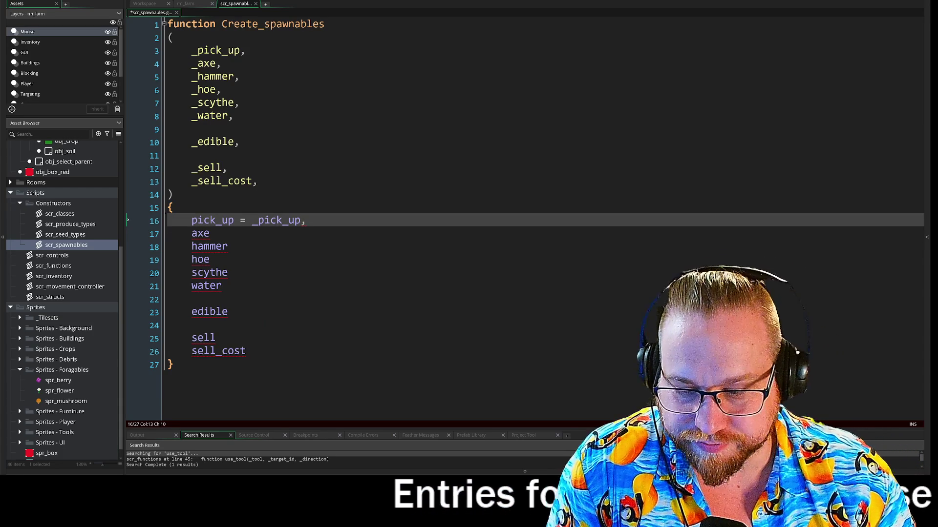
key(Tab)
key(Down)
key(Tab)
key(Tab)
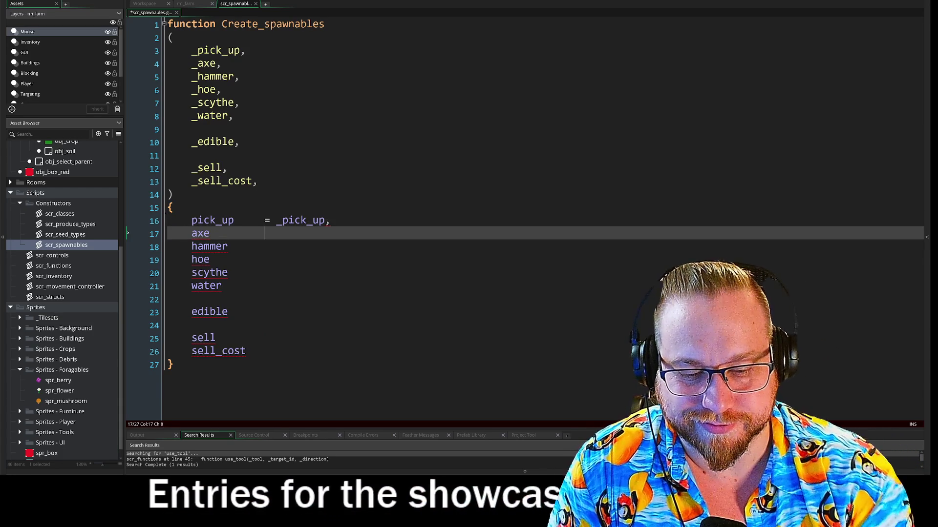
text(= )
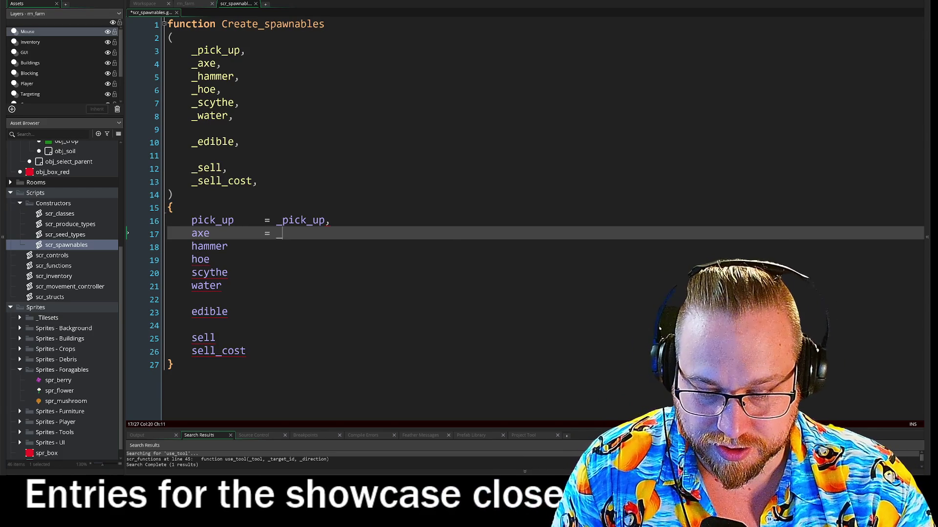
text(_A)
key(Return)
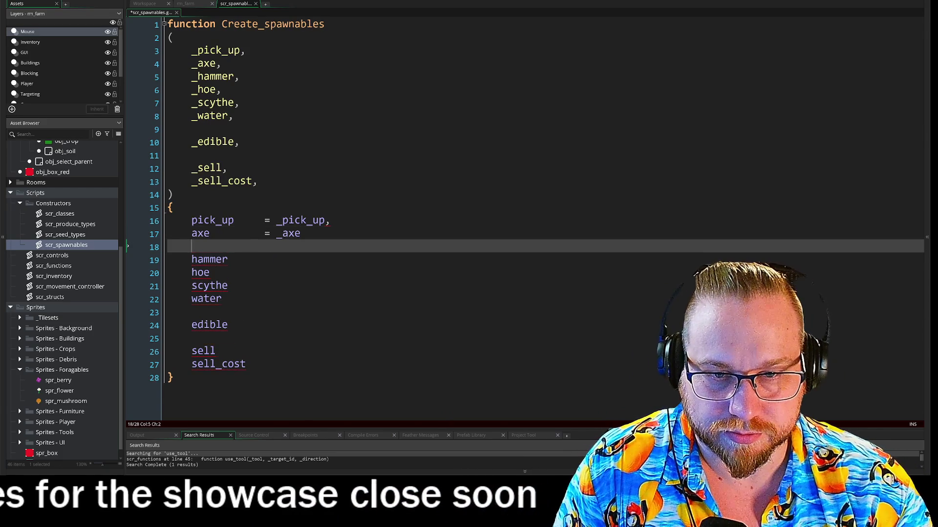
text(,)
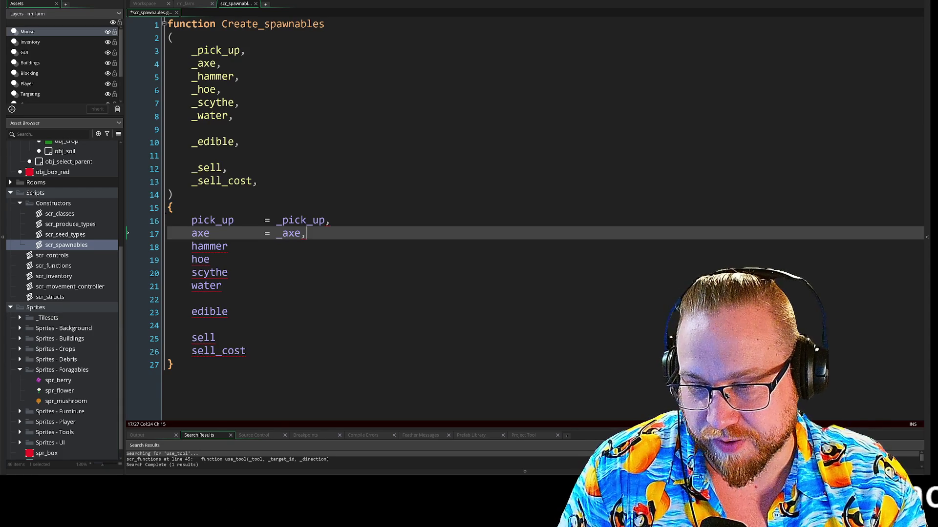
Step: Assign hammer = _hammer and hoe = _hoe, removing a stray blank line
key(Down)
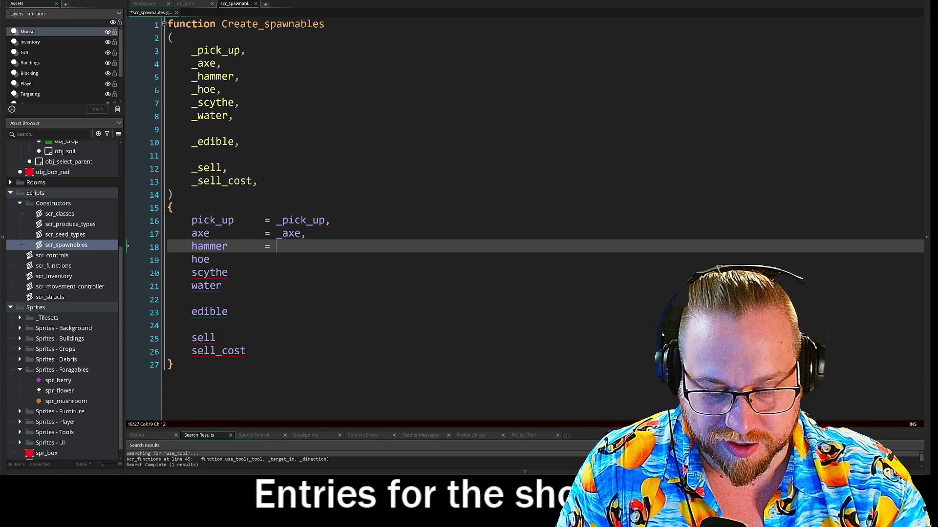
text(_)
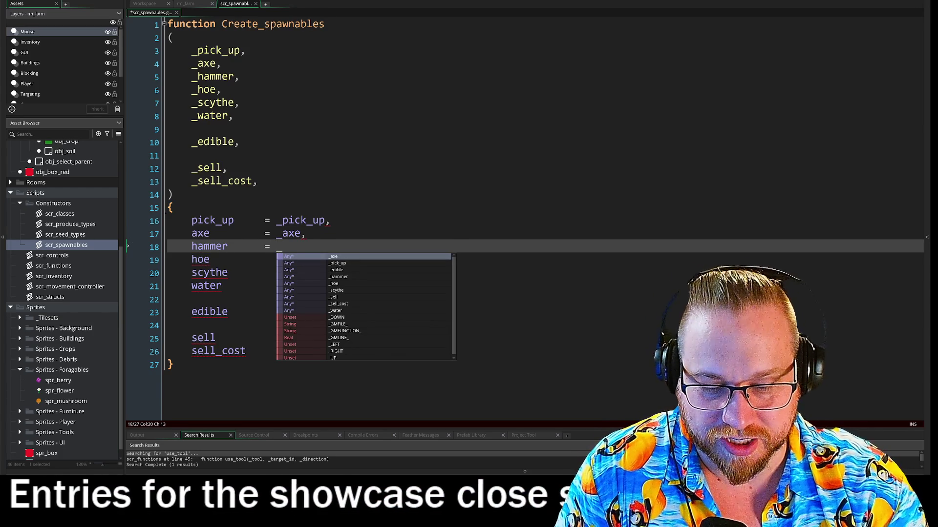
text(_HA)
key(BackSpace)
key(BackSpace)
key(BackSpace)
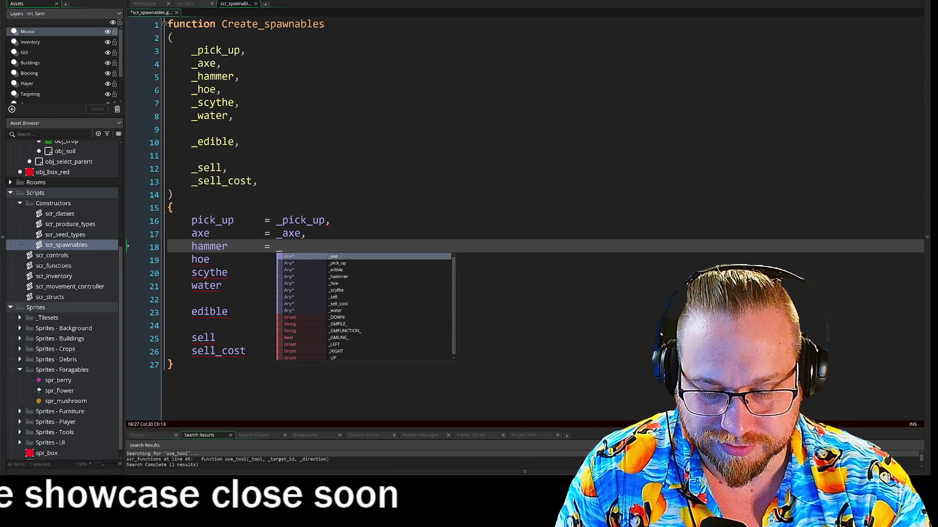
text(ha)
key(Return)
text(,)
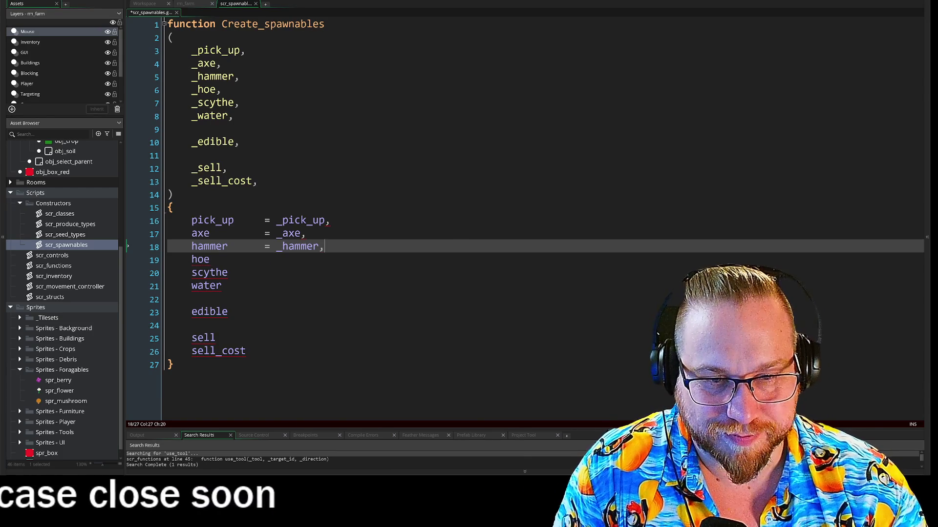
key(Down)
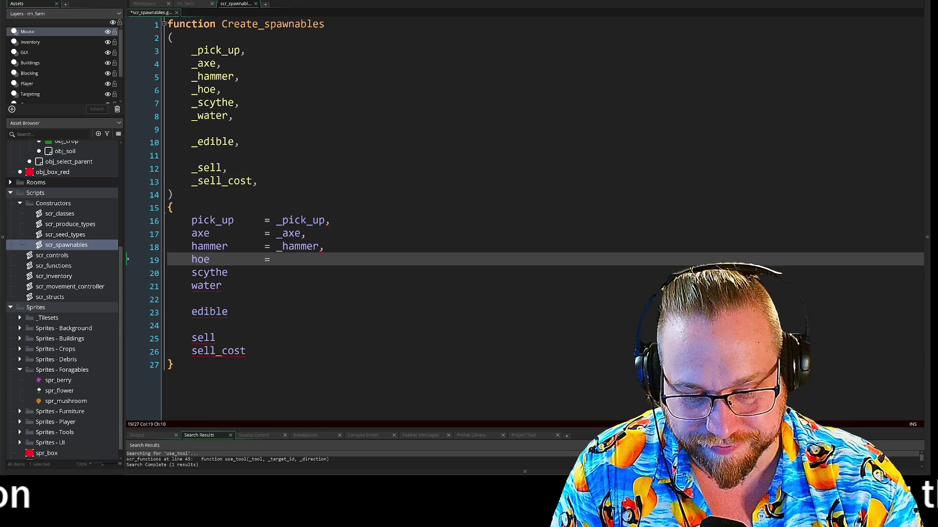
text(_ho)
key(Return)
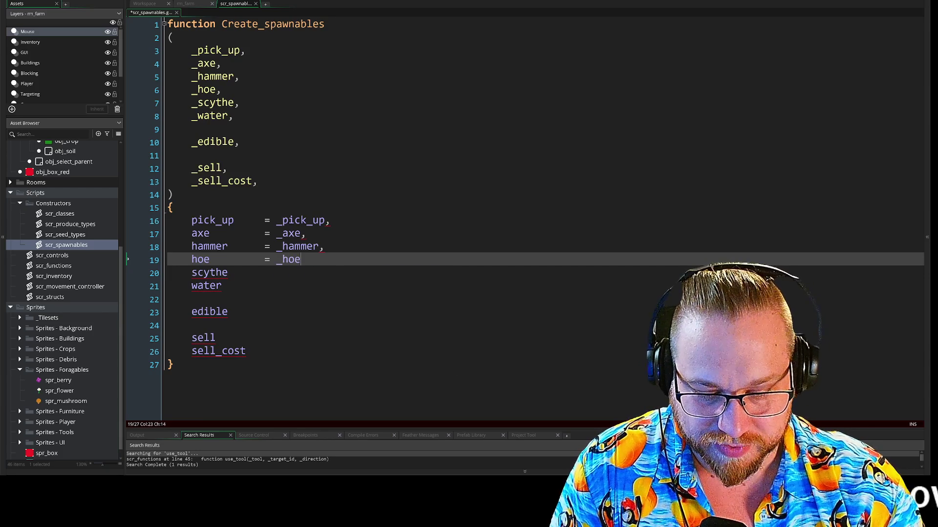
text(,)
key(Return)
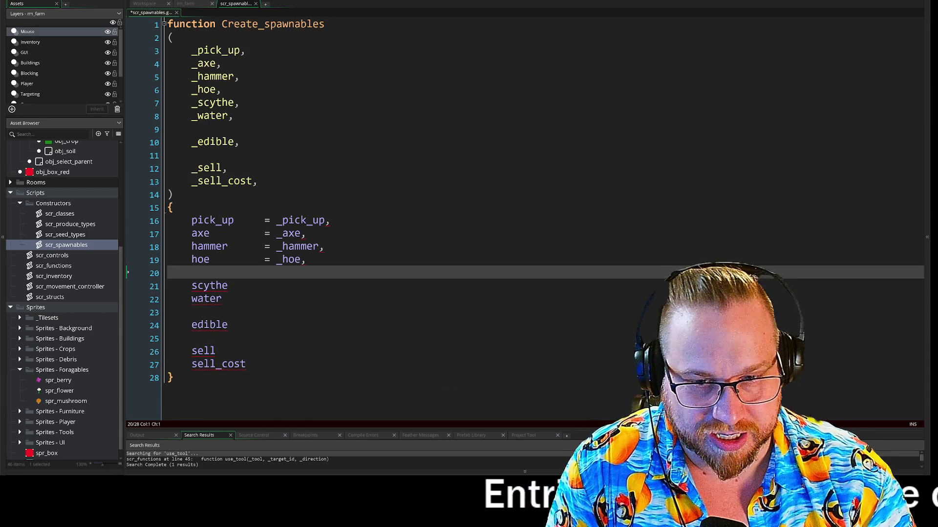
key(BackSpace)
key(Down)
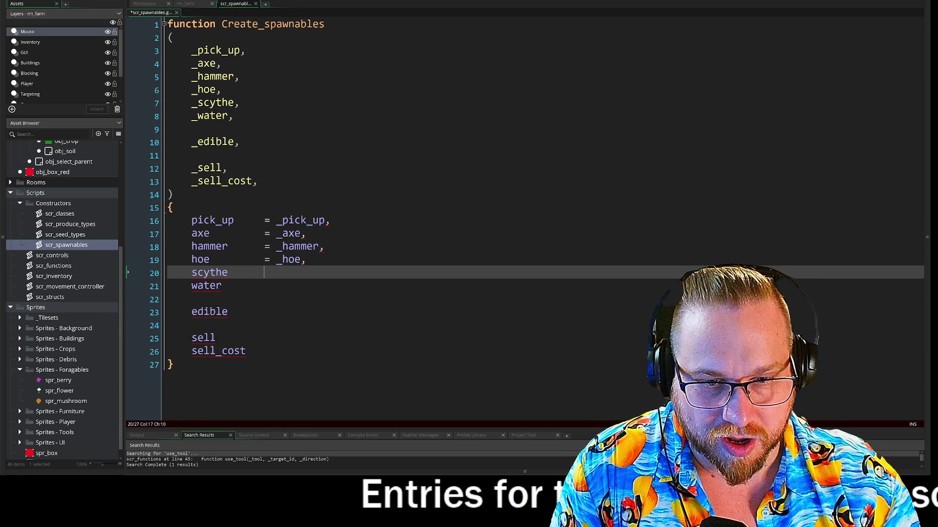
Step: Assign scythe = _scythe and water = _water with aligned equals signs
text(_)
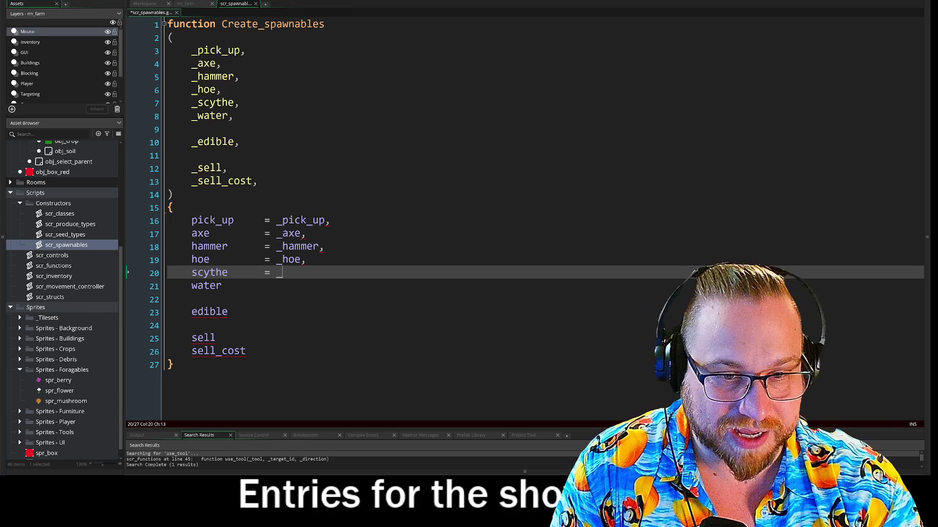
text(sc)
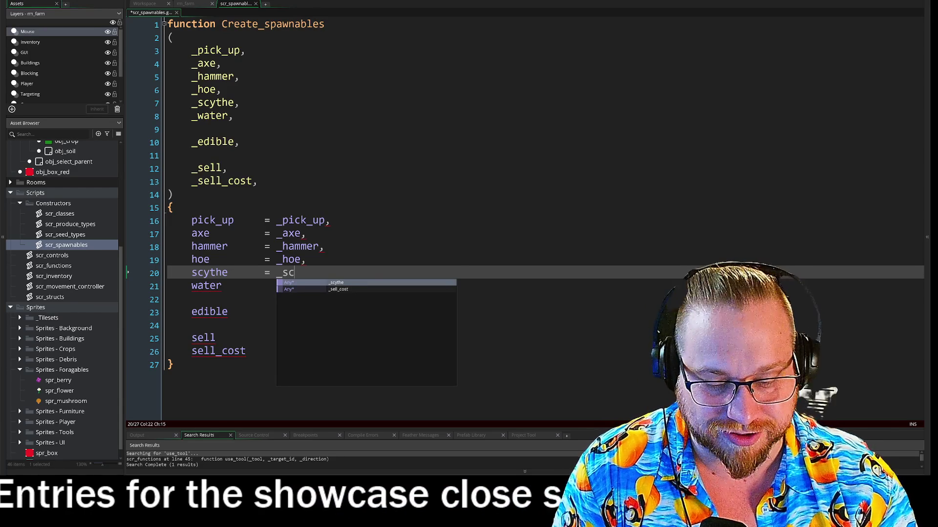
key(Return)
text(,)
key(Down)
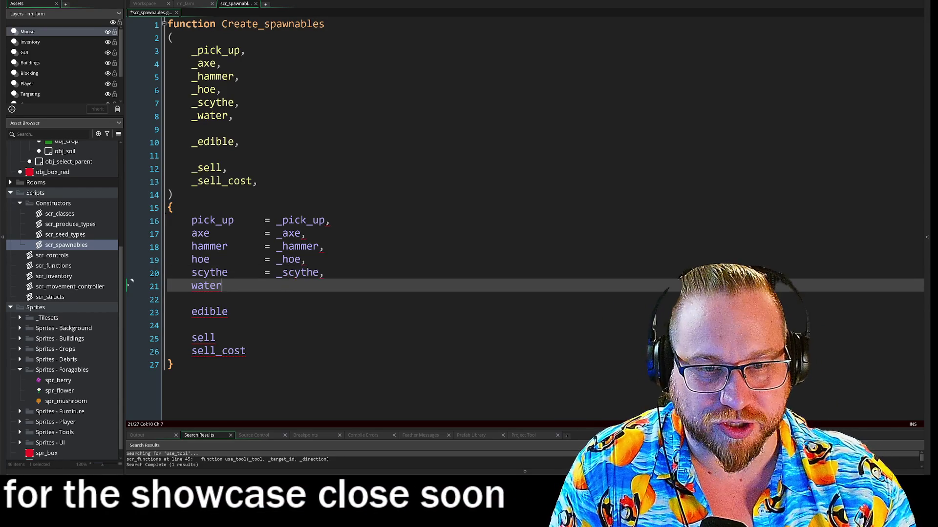
key(Tab)
text(= )
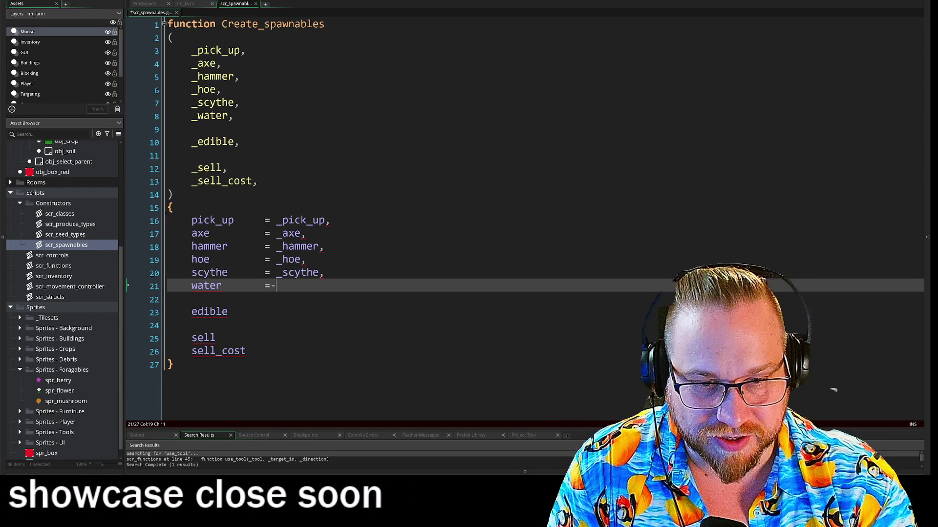
text(_)
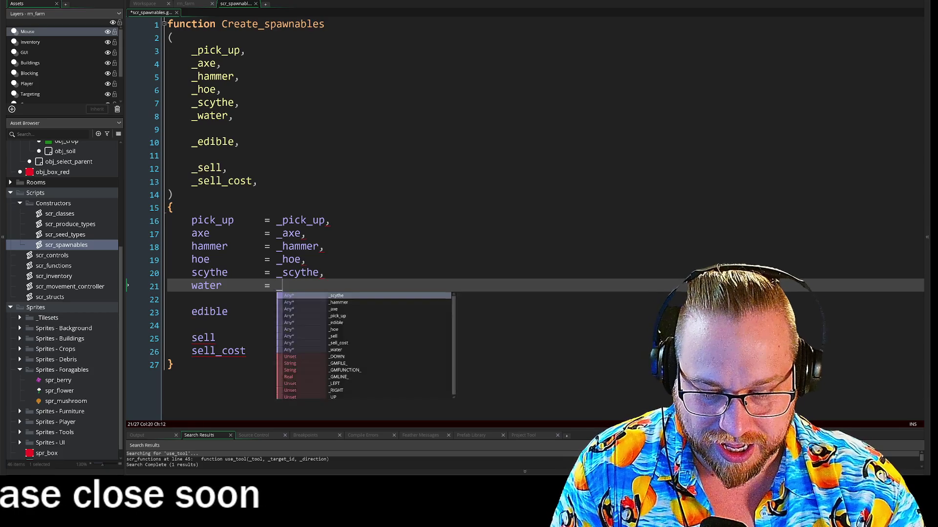
text(water)
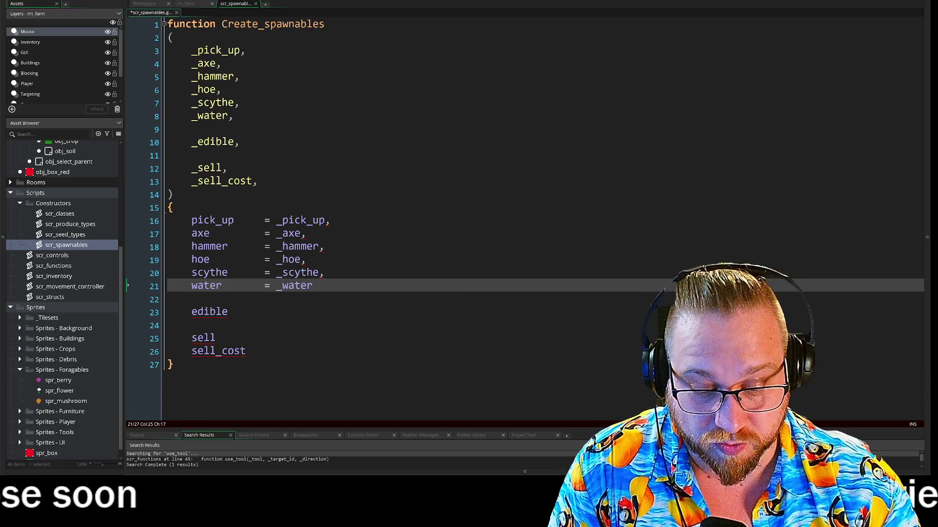
key(Down)
key(Down)
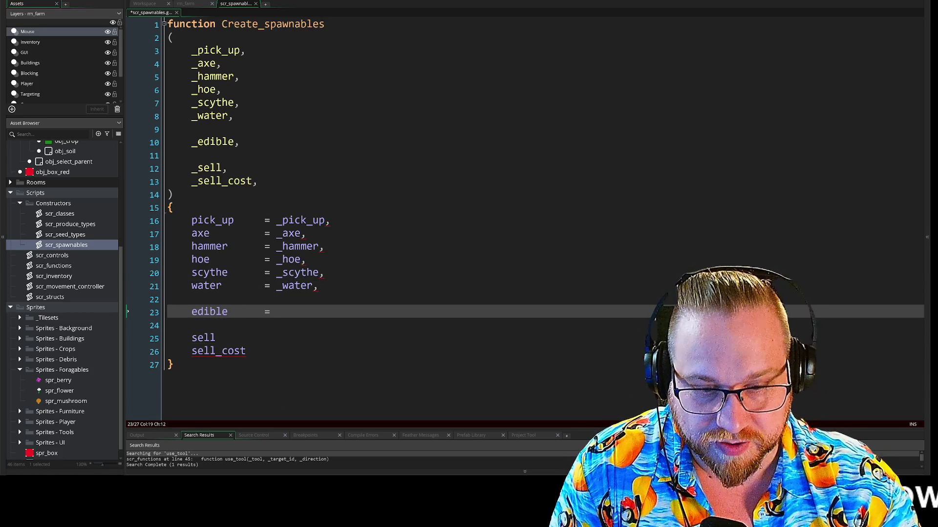
Step: Assign edible = _edible, sell = _sell and sell_cost = _sell_cost using autocomplete
text(_e)
key(Return)
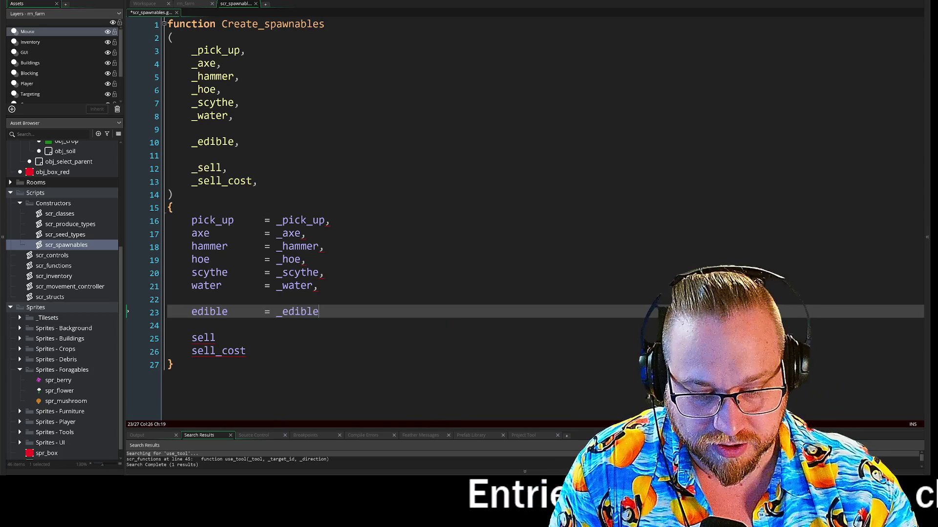
key(Down)
key(Down)
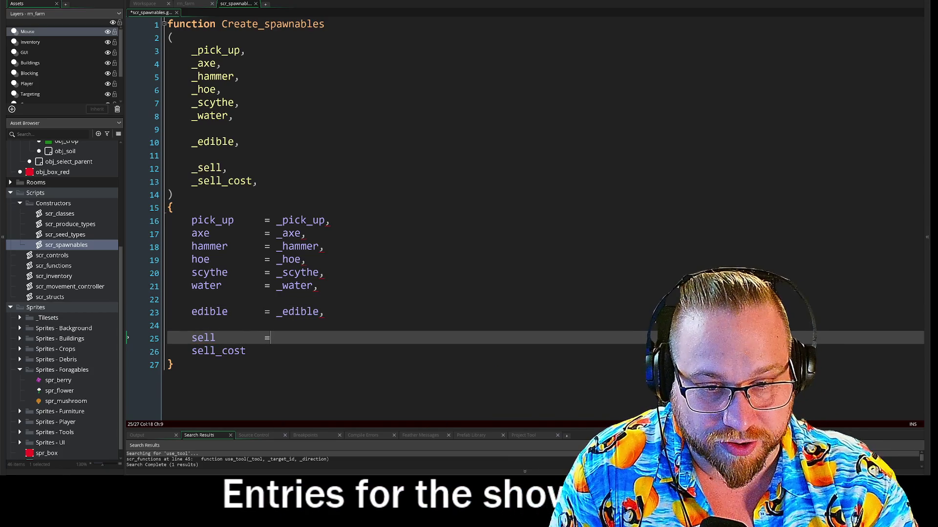
text( _)
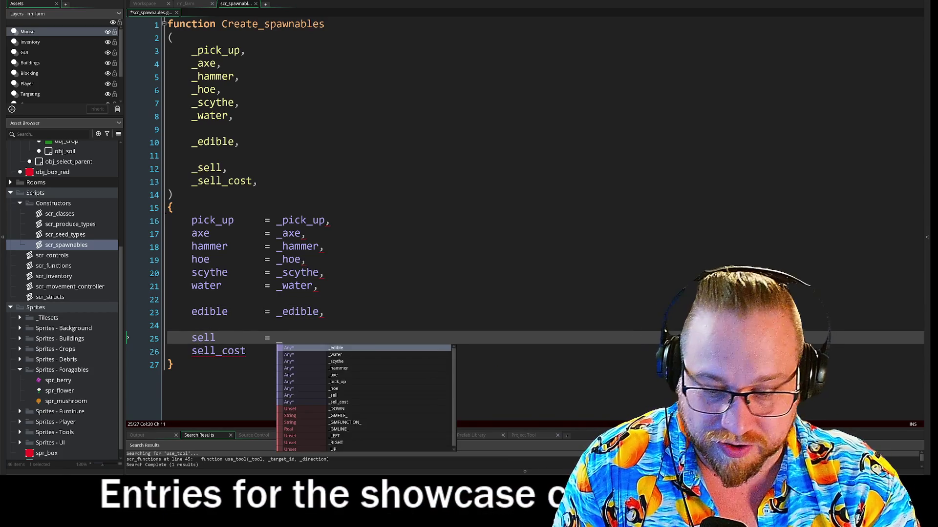
text(sell)
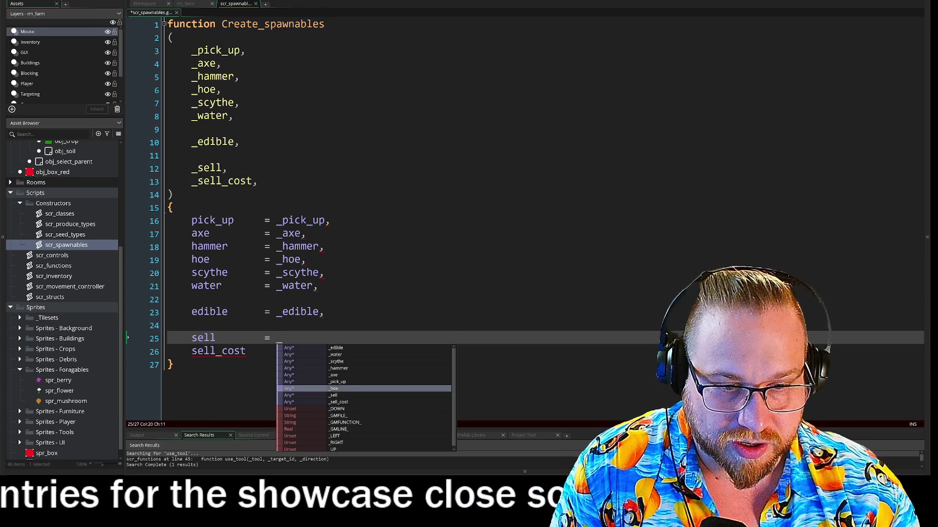
text(,)
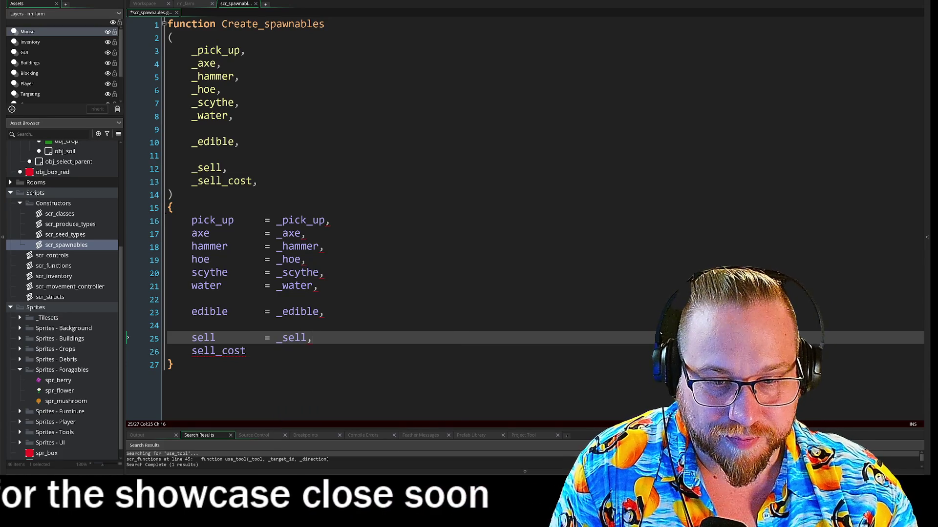
click(263, 351)
text(= )
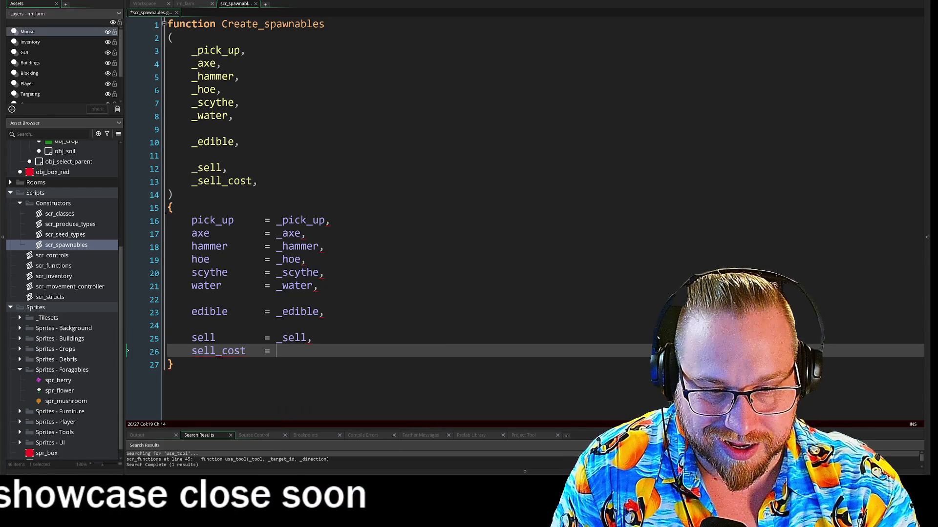
text(_se)
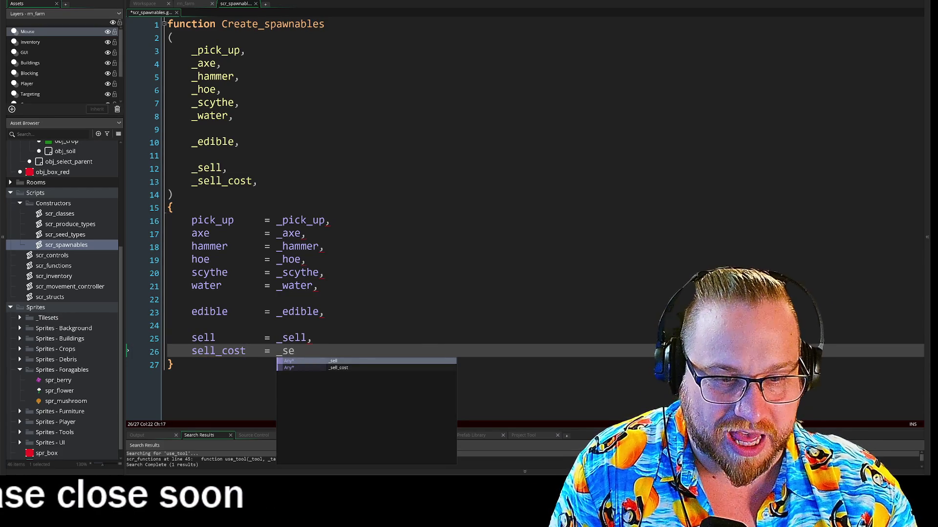
key(Return)
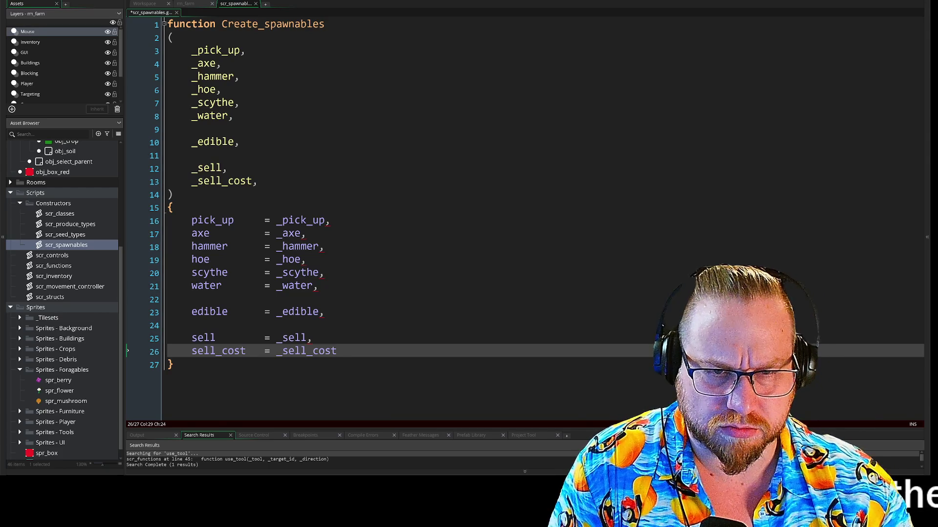
click(313, 338)
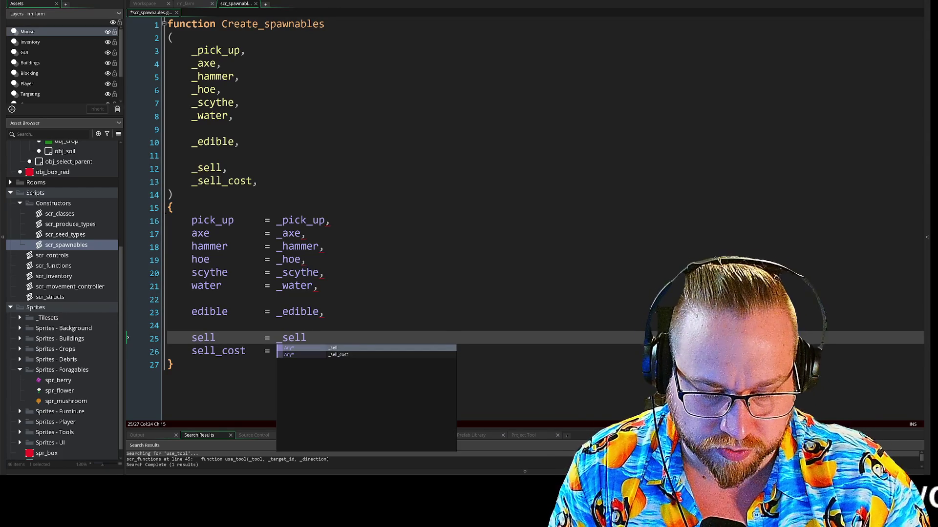
Step: End the sell, edible, water, scythe and hoe lines with semicolons instead of commas
text(;)
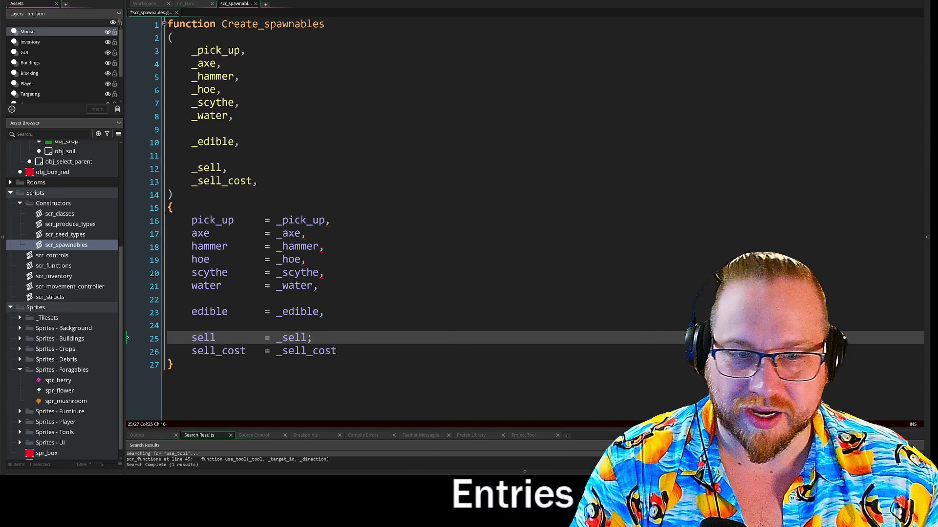
click(324, 311)
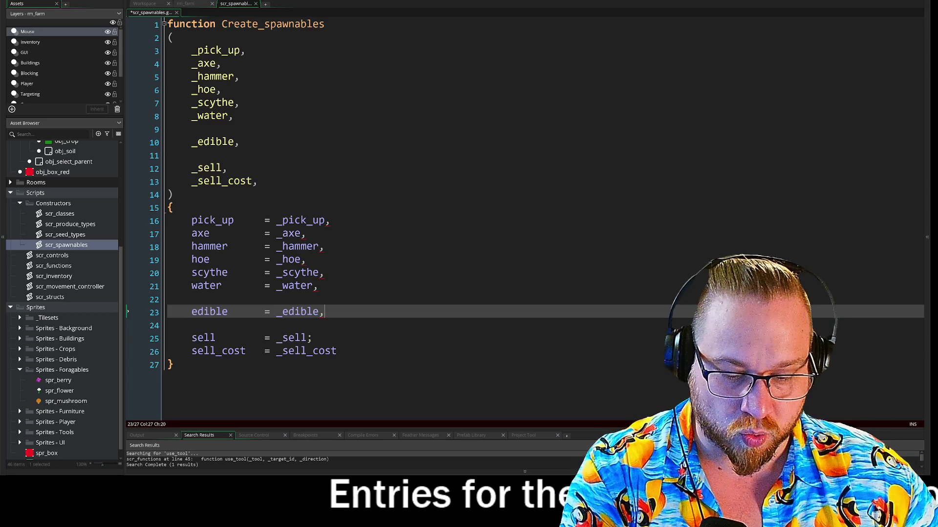
text(;)
click(318, 286)
key(BackSpace)
text(;)
click(323, 272)
key(BackSpace)
text(;)
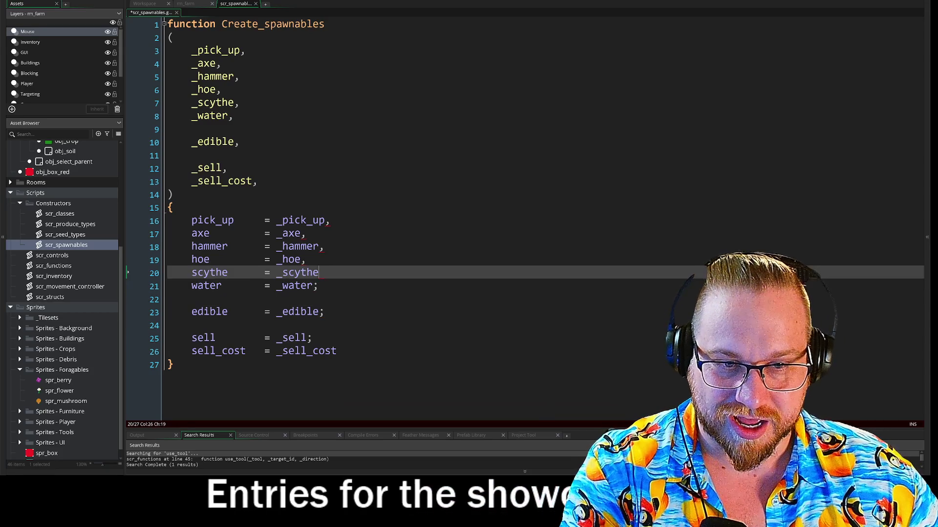
click(306, 259)
key(BackSpace)
text(;)
Step: Replace the commas on the hammer, axe and pick_up lines with semicolons, and add one after sell_cost
key(Up)
key(End)
key(BackSpace)
text(;)
key(Up)
key(End)
key(BackSpace)
text(;)
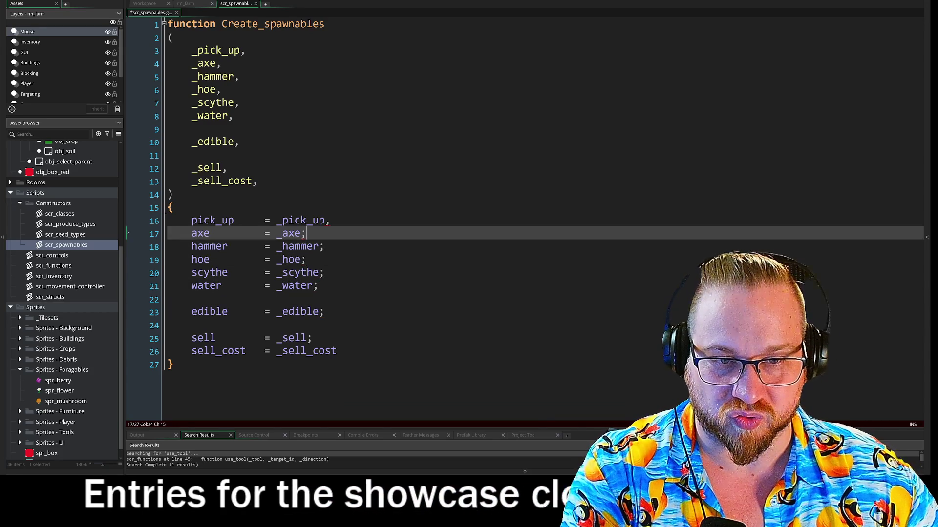
key(Up)
key(End)
key(BackSpace)
text(;)
click(337, 351)
text(;)
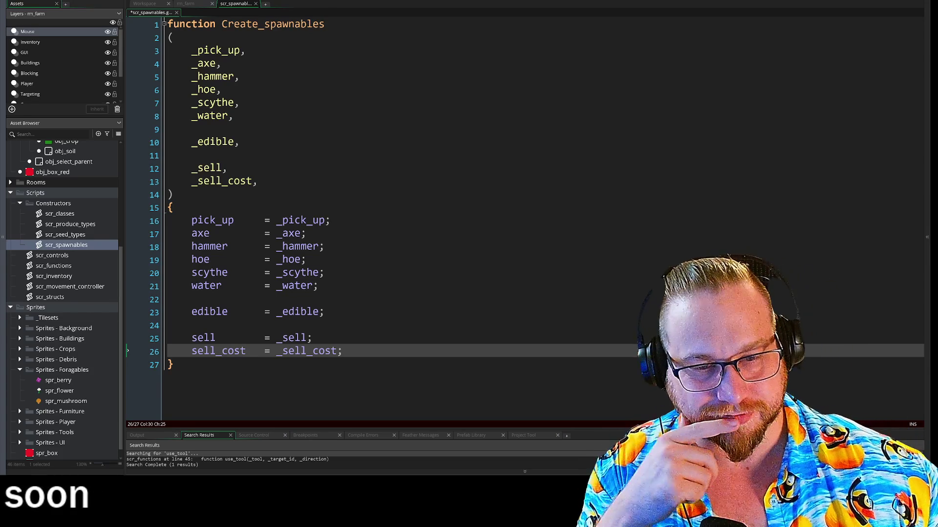
Step: Check the parameter list and body braces, then add two blank lines after the closing brace
click(174, 207)
key(Down)
key(Up)
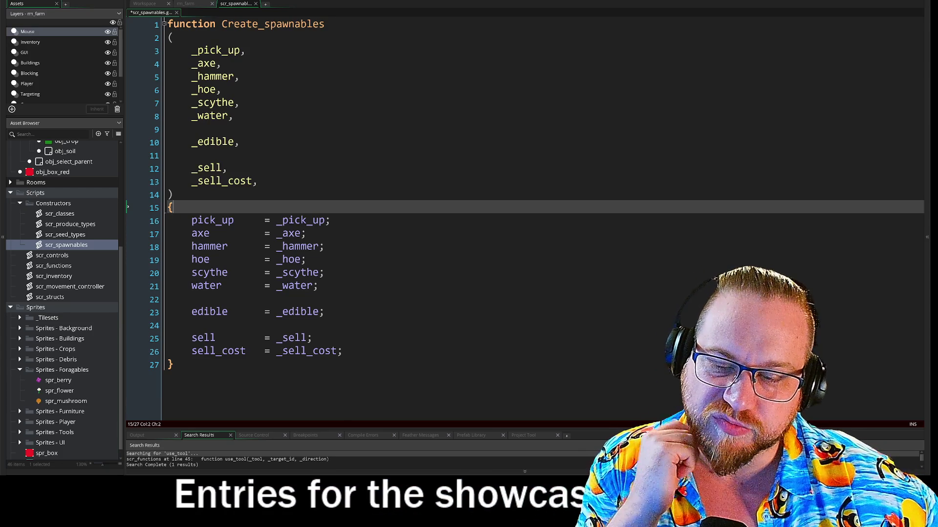
click(173, 195)
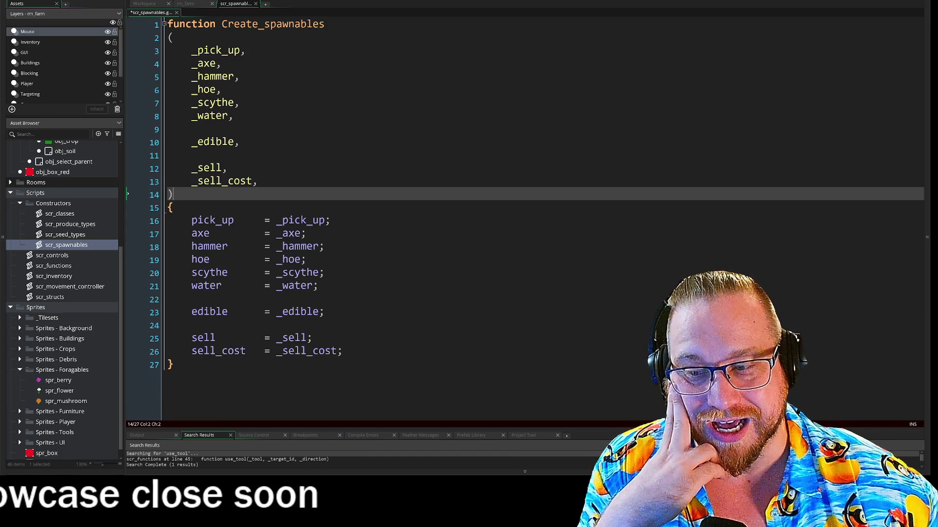
click(173, 207)
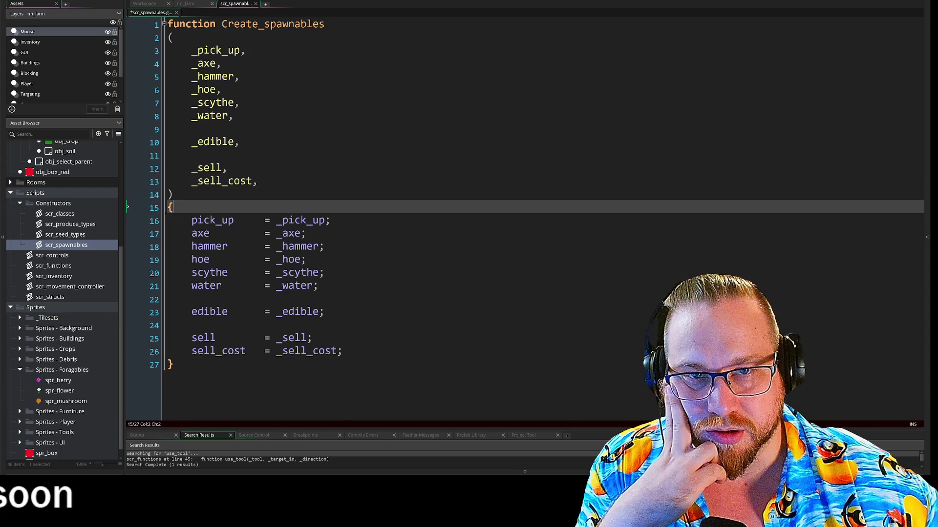
click(173, 364)
key(Return)
key(Return)
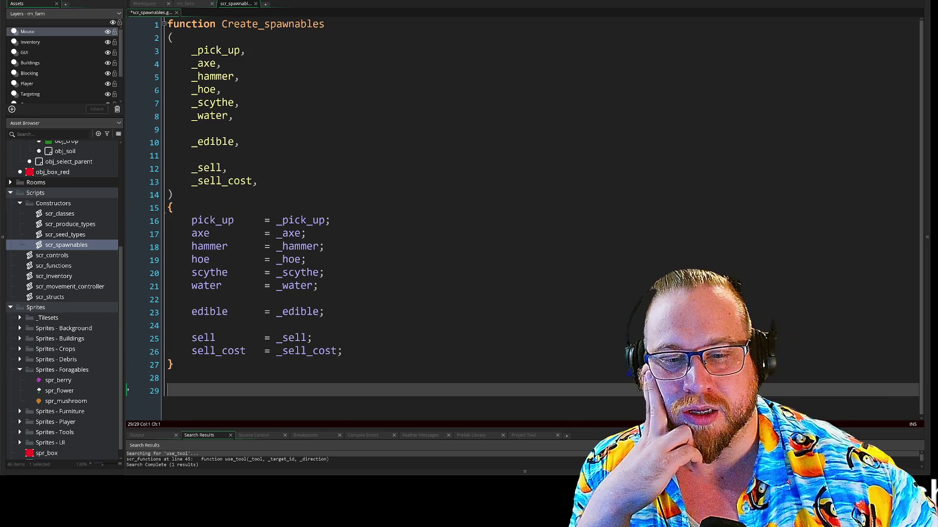
key(Return)
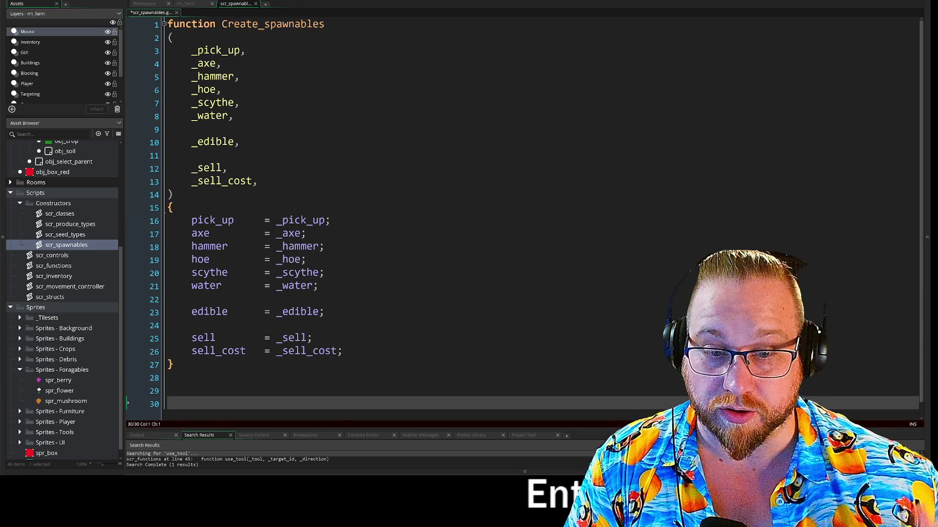
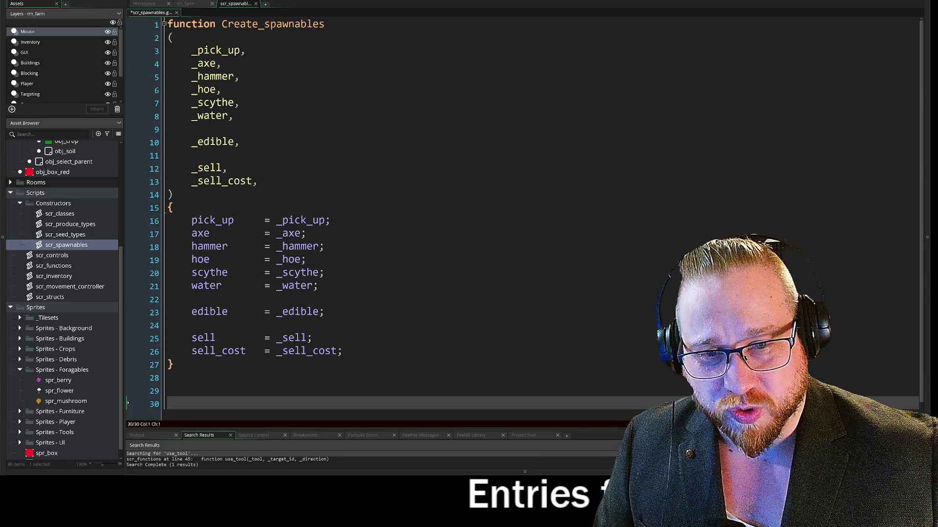
Step: Review the Create_spawnables function and place the cursor on blank line 29
click(324, 247)
click(257, 181)
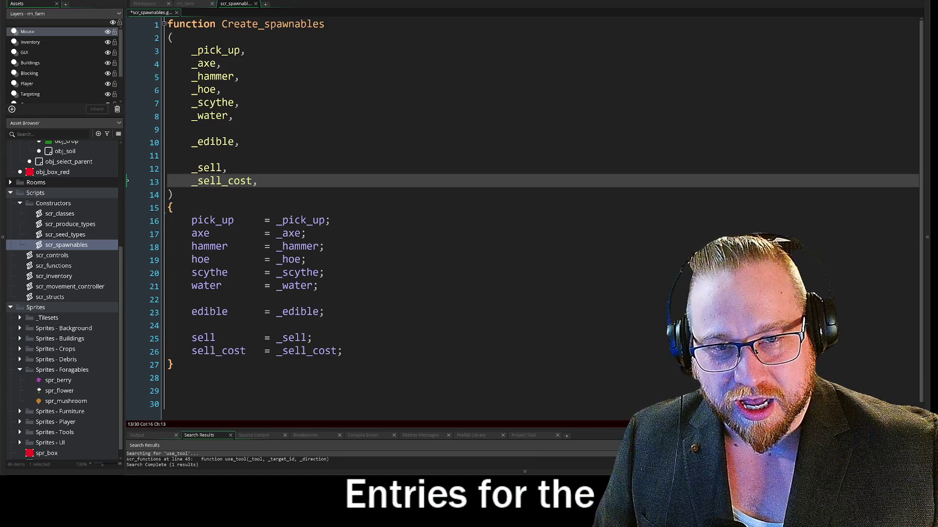
click(324, 312)
click(168, 378)
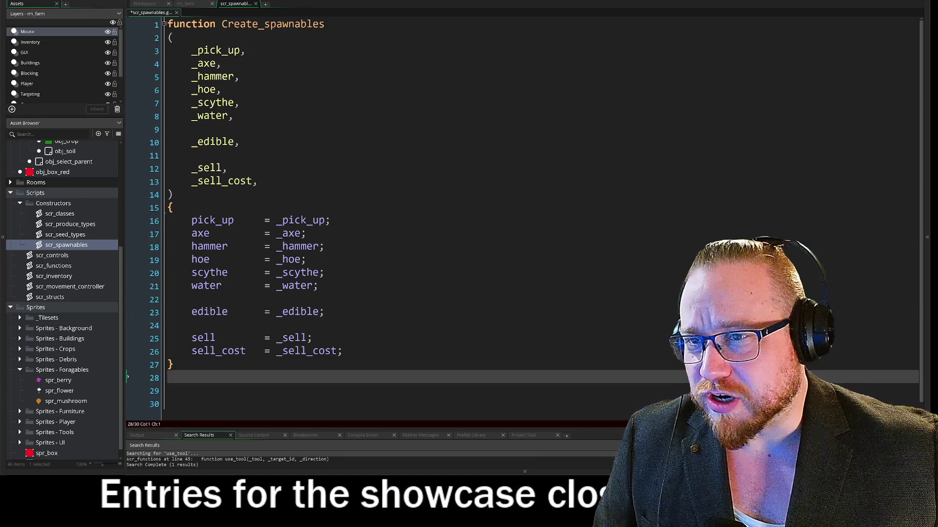
click(167, 391)
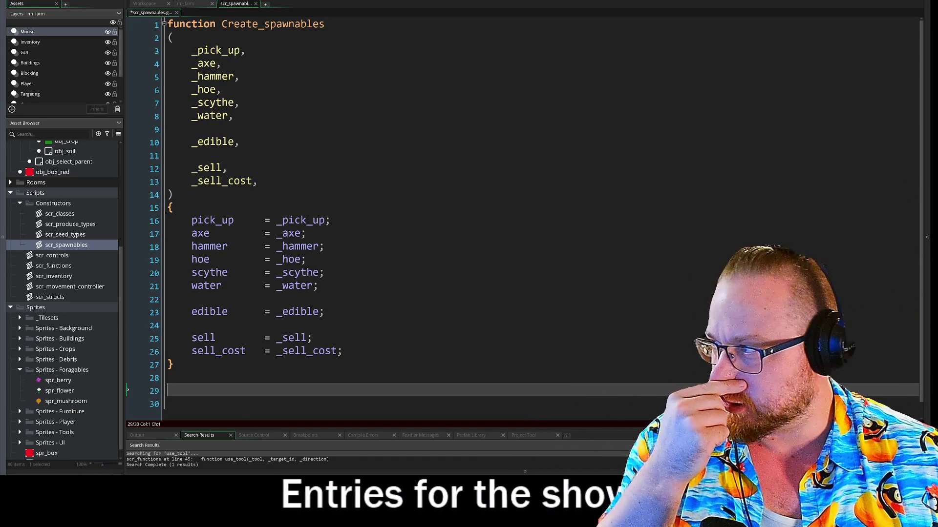
scroll(537, 215, down, 1)
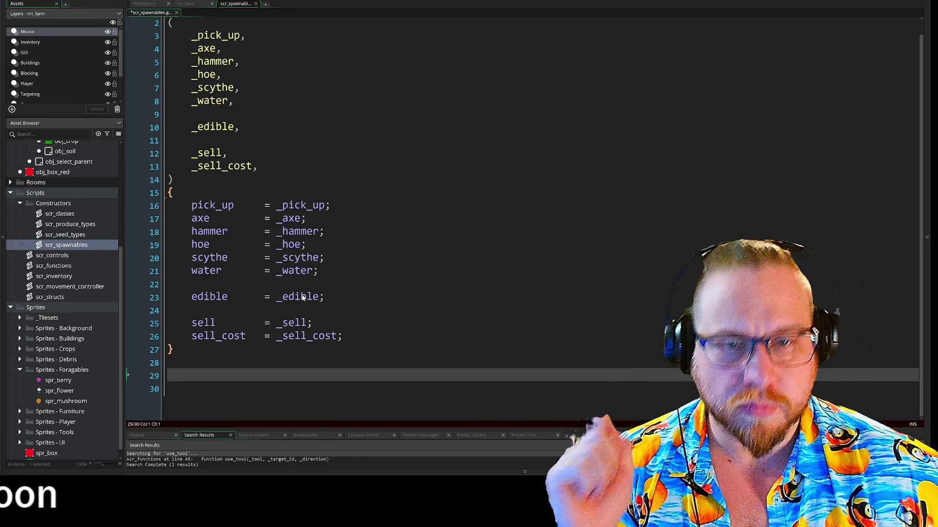
click(307, 218)
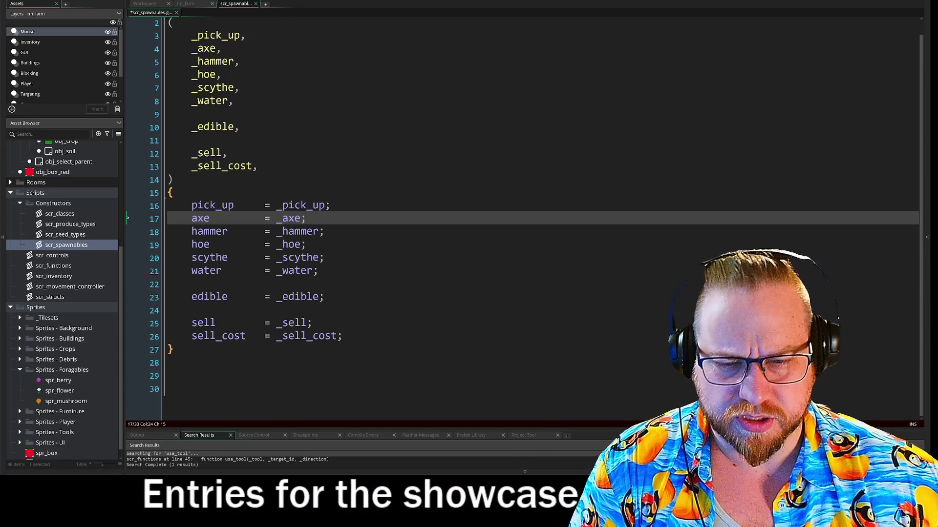
scroll(489, 220, up, 1)
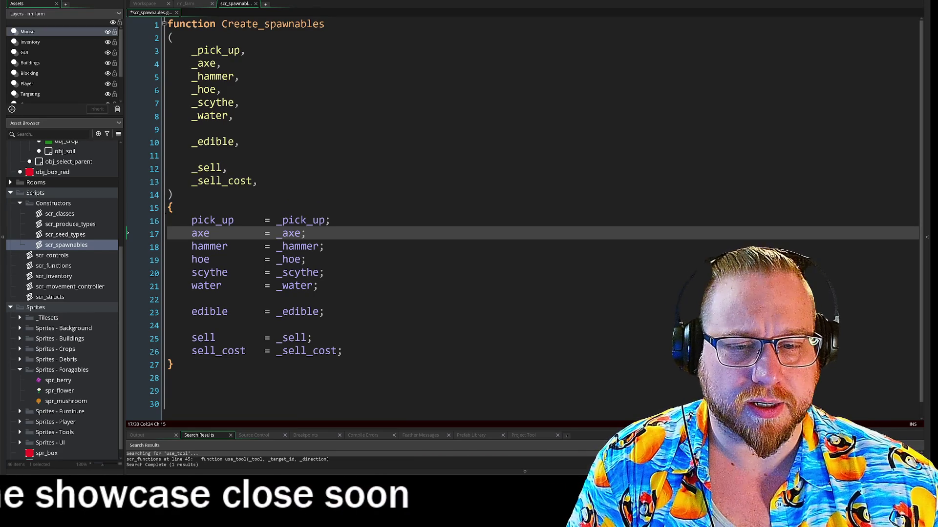
drag(174, 365, 167, 325)
drag(141, 291, 133, 27)
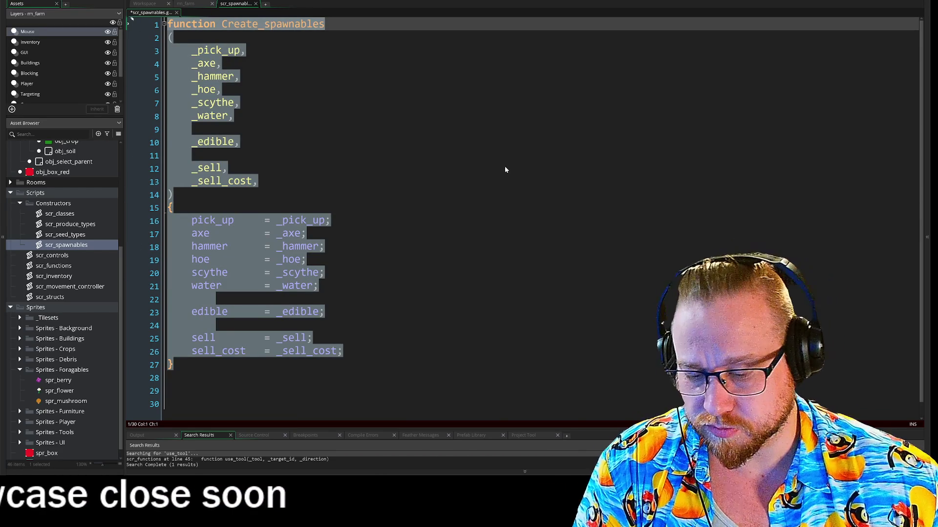
click(127, 389)
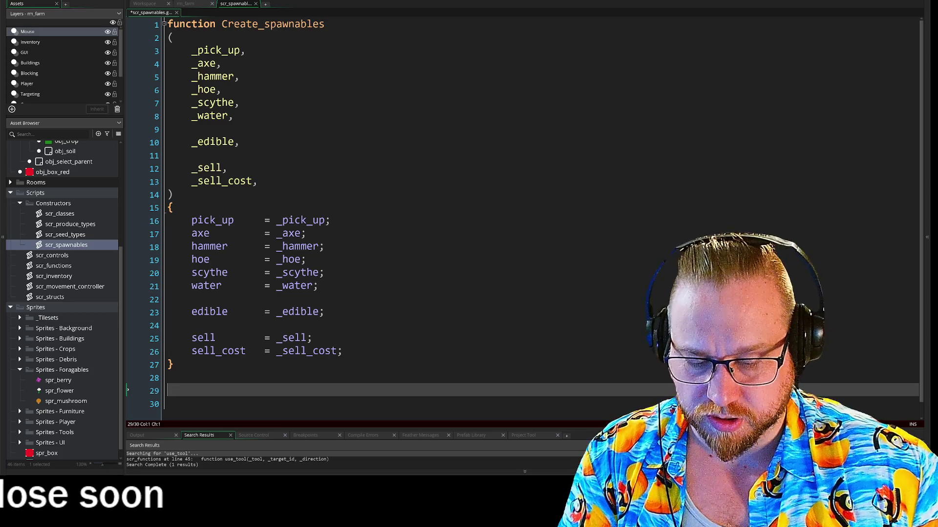
Step: Start line 29 as 'global.struct_berry = new creta' using the autocomplete suggestion
text(globa)
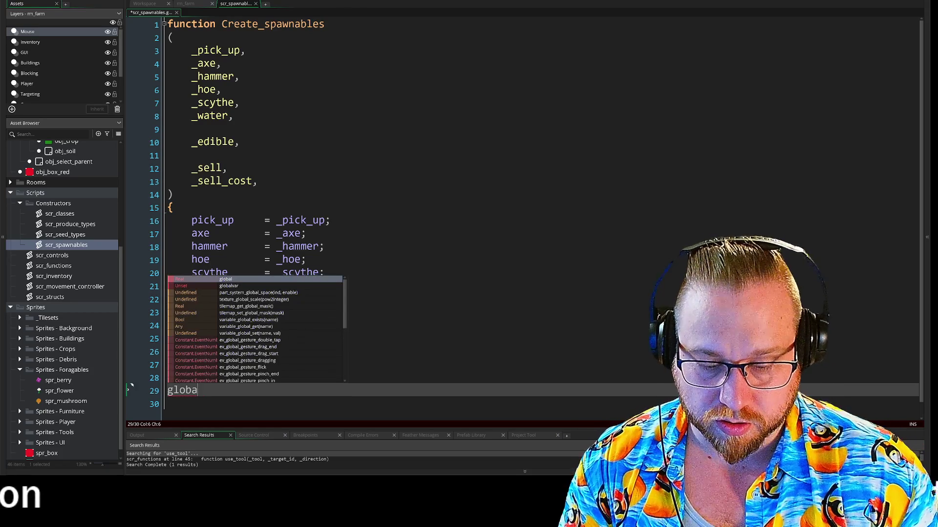
text(l.struc)
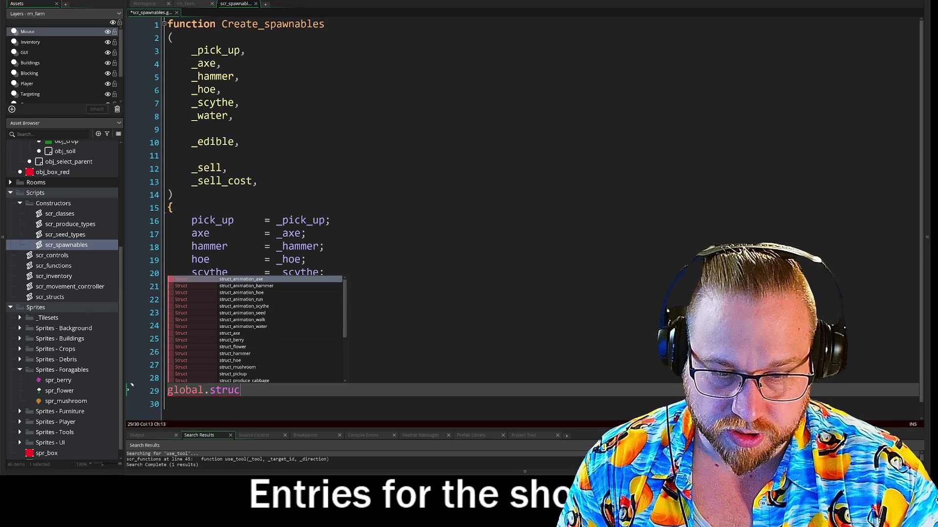
text(t_be)
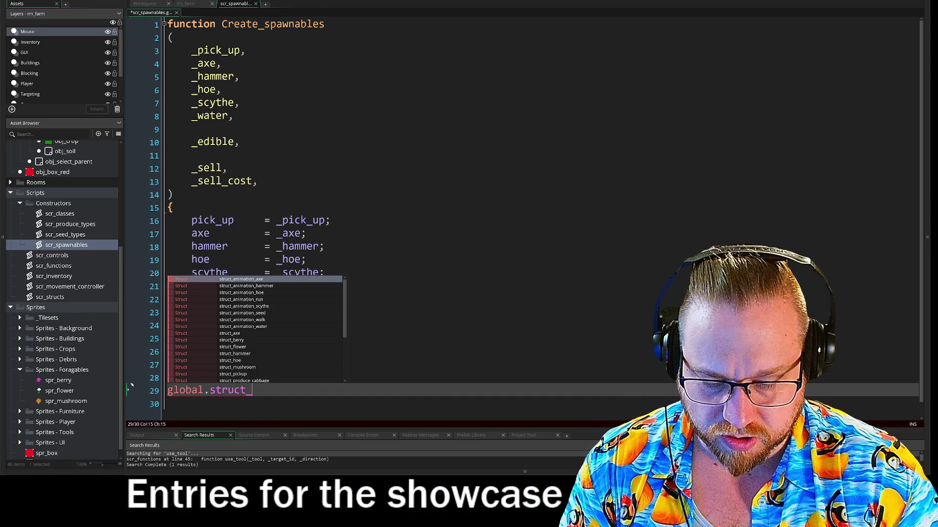
key(Return)
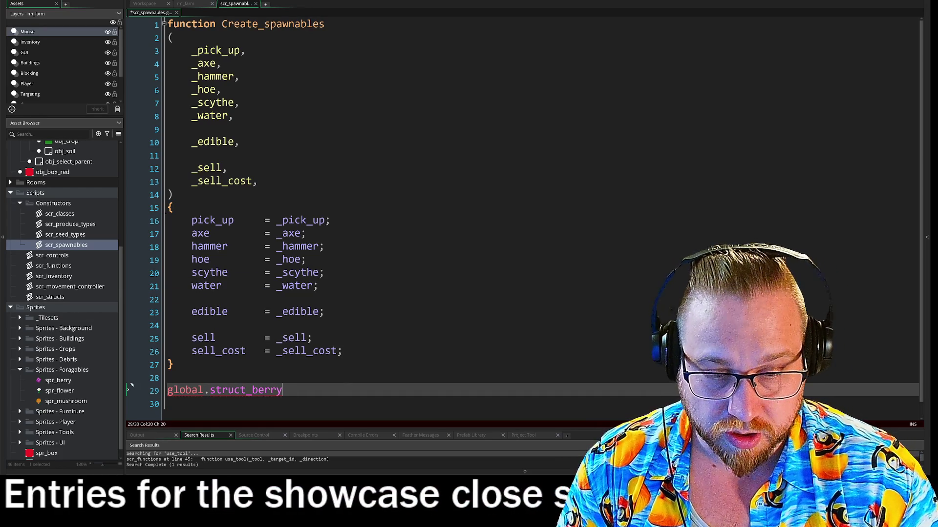
text( = )
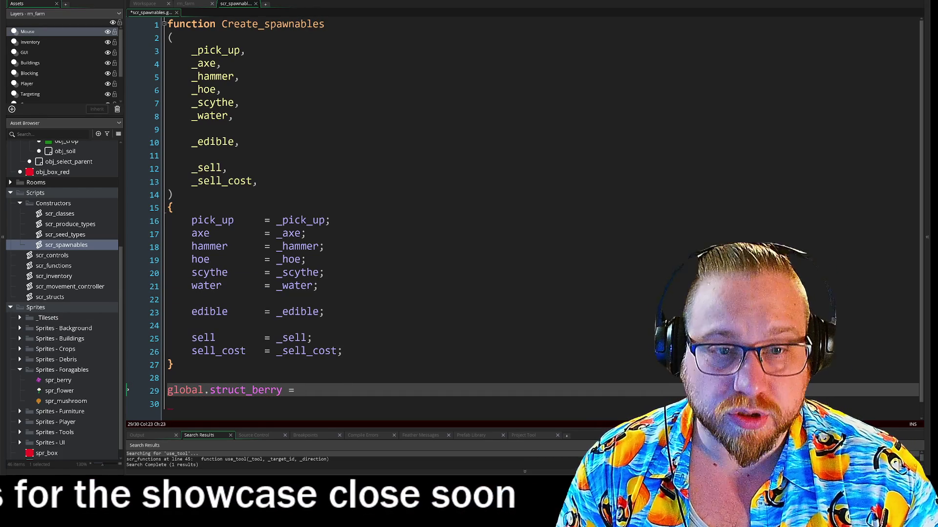
text(new )
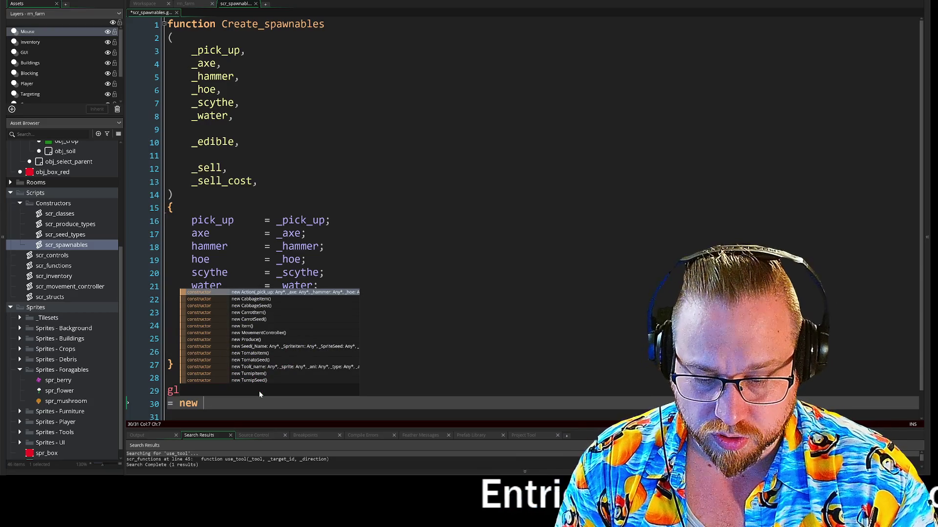
text(creta)
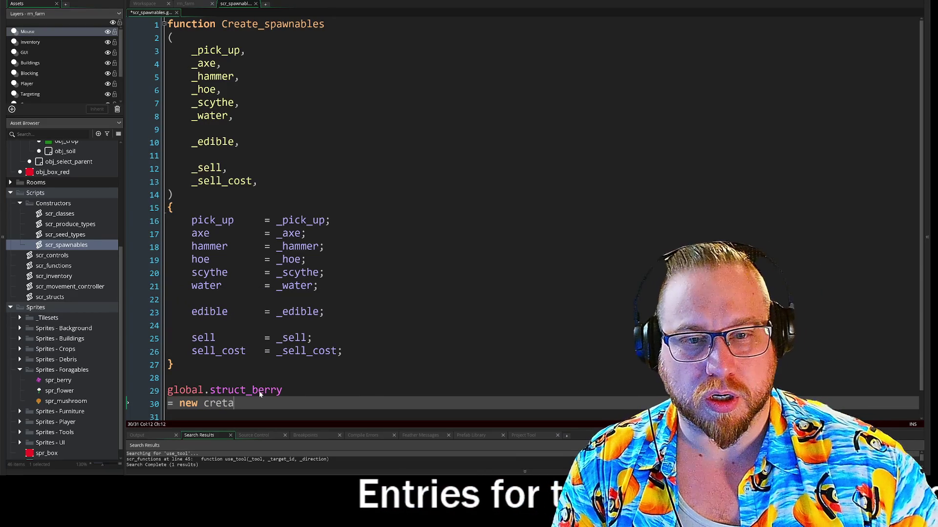
click(173, 364)
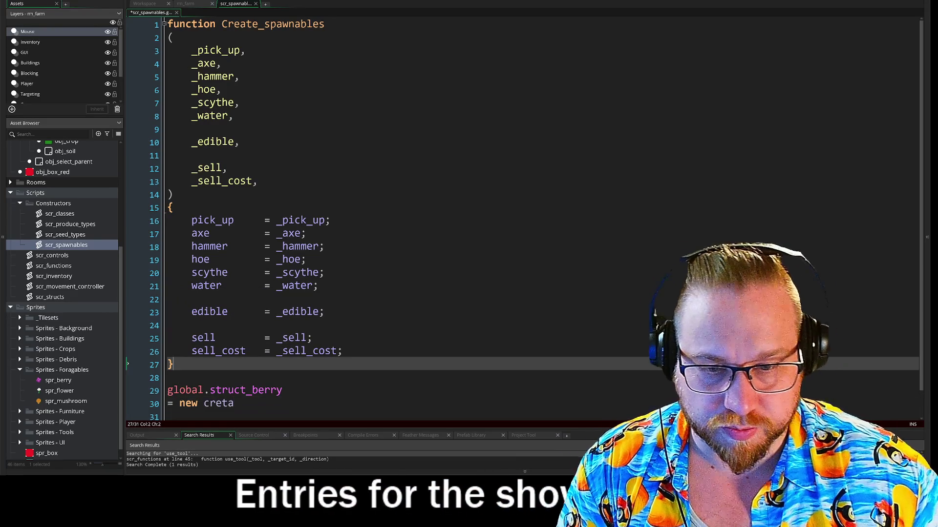
Step: Move the constructor keyword from after the closing brace to after Create_spawnables' parameter list
text( con)
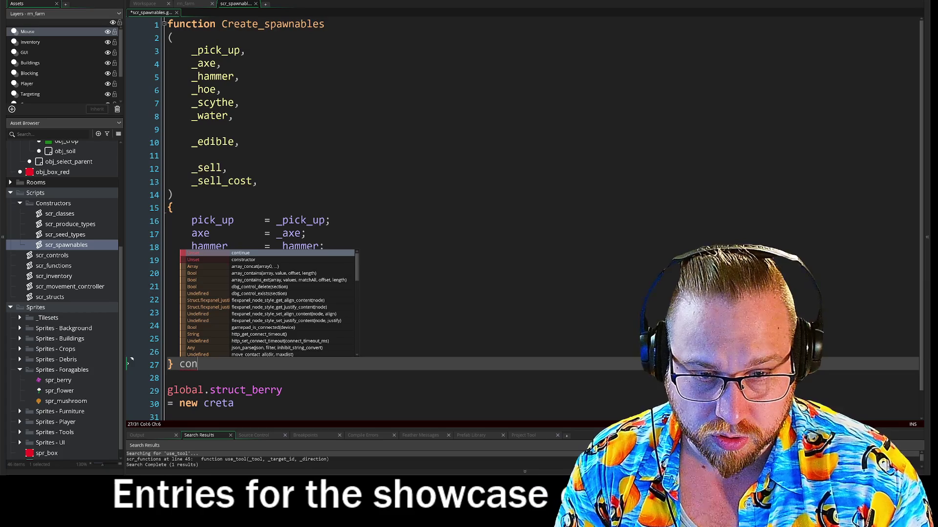
key(Return)
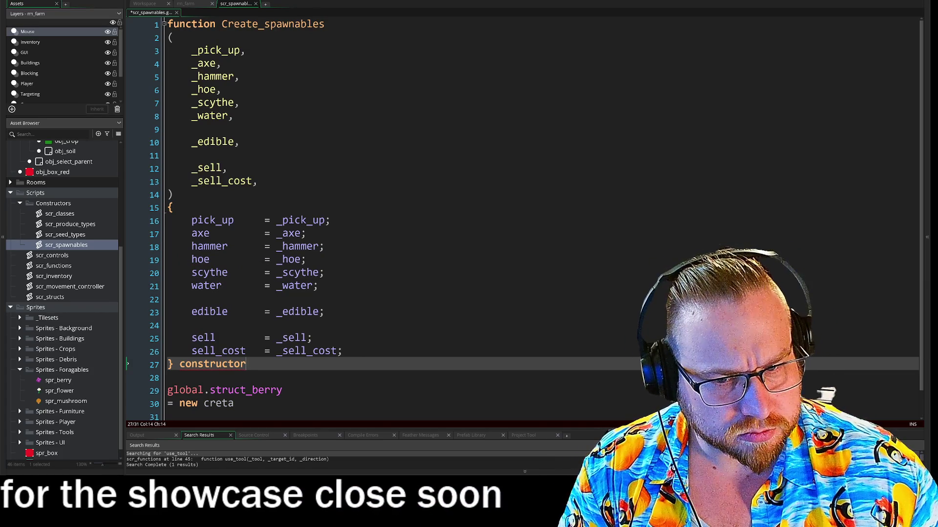
drag(246, 363, 197, 364)
key(BackSpace)
key(BackSpace)
key(BackSpace)
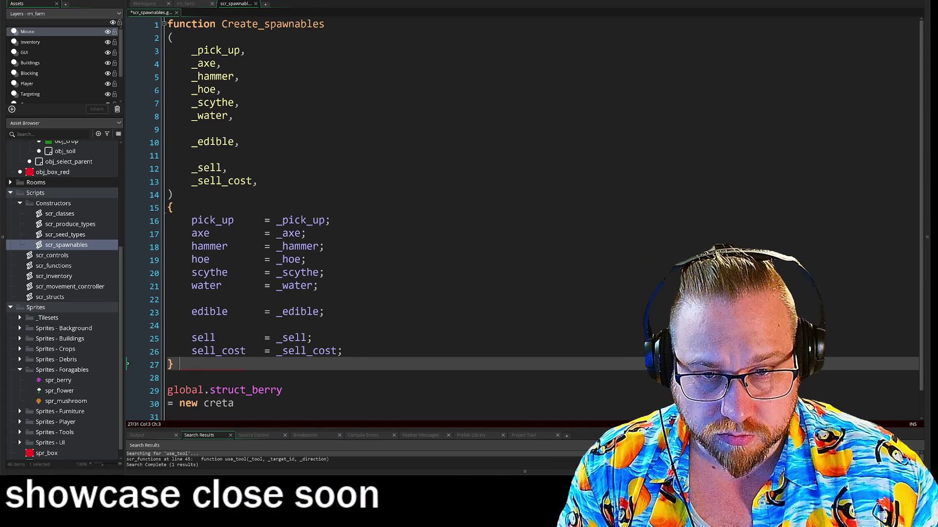
click(174, 195)
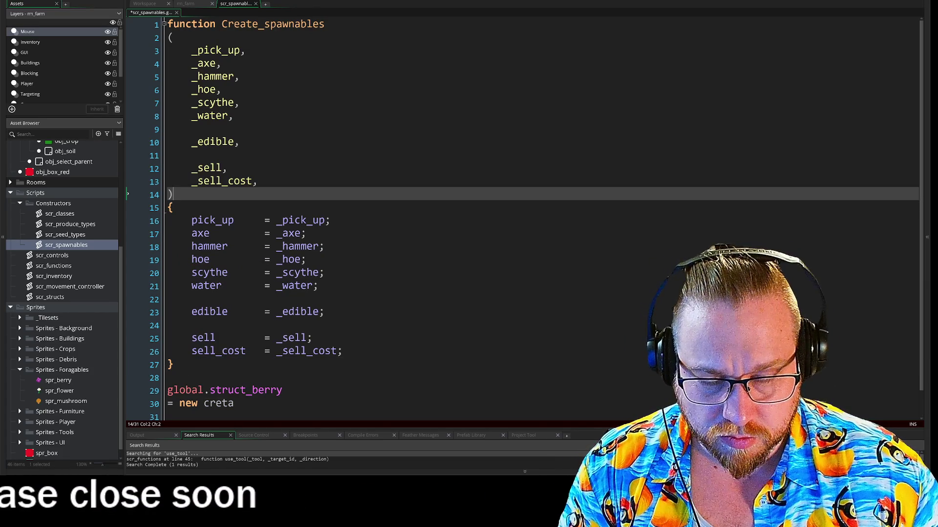
text())
key(Return)
key(BackSpace)
key(BackSpace)
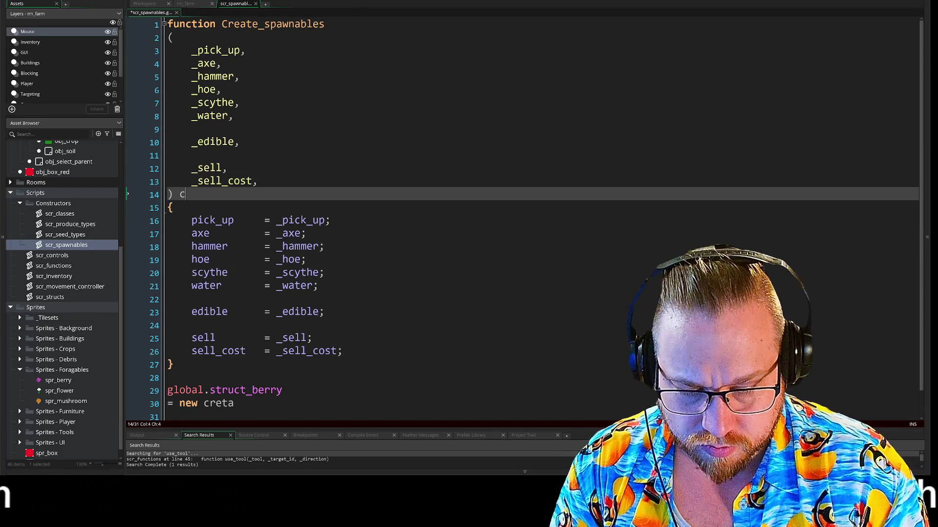
text(constructor)
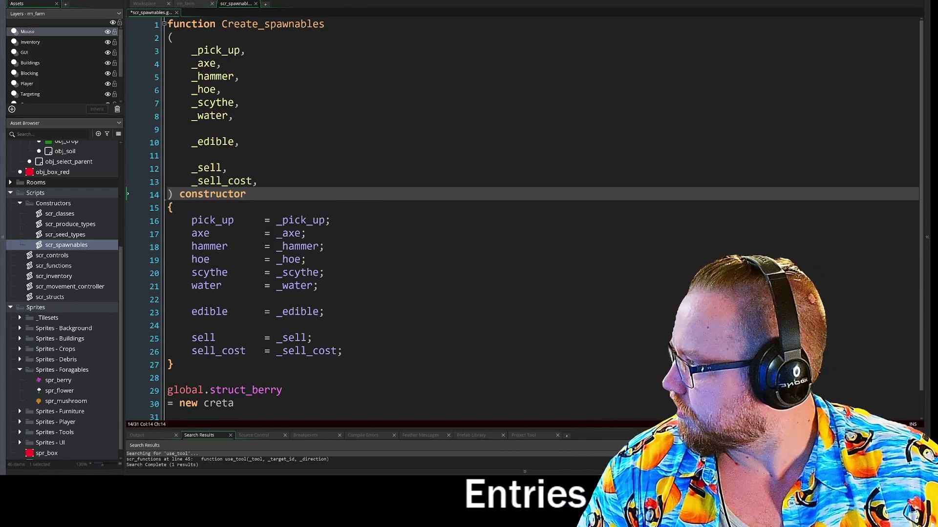
scroll(537, 219, down, 1)
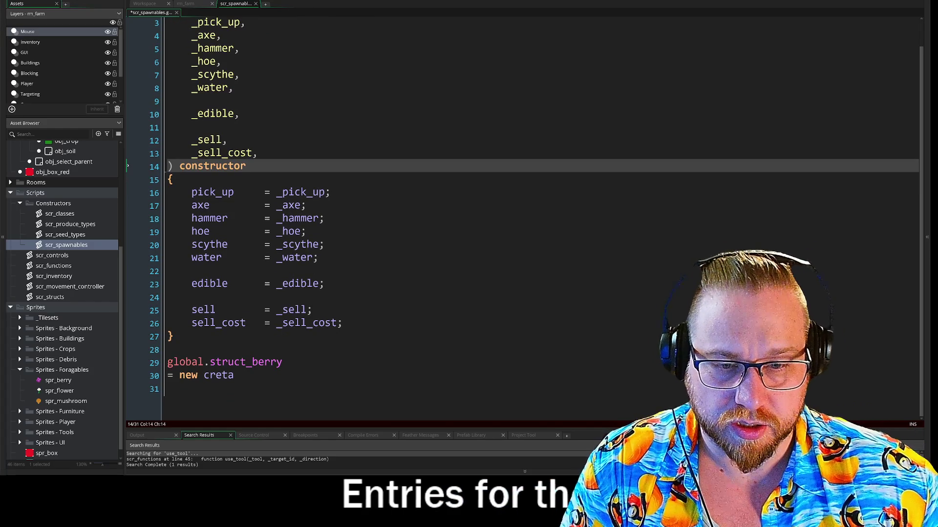
click(240, 375)
Step: Complete the berry line to read 'global.struct_berry = new Create_spawnables()'
key(BackSpace)
key(BackSpace)
key(BackSpace)
text(ate)
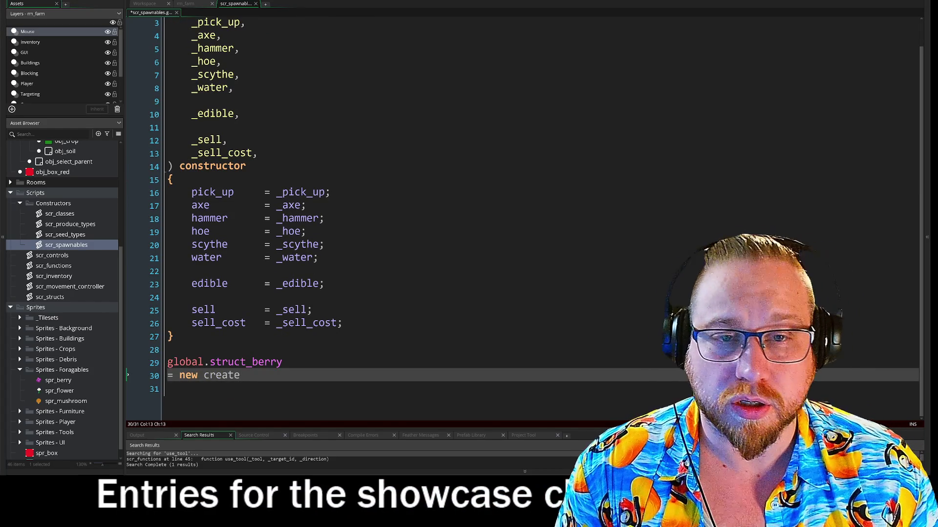
text(_s)
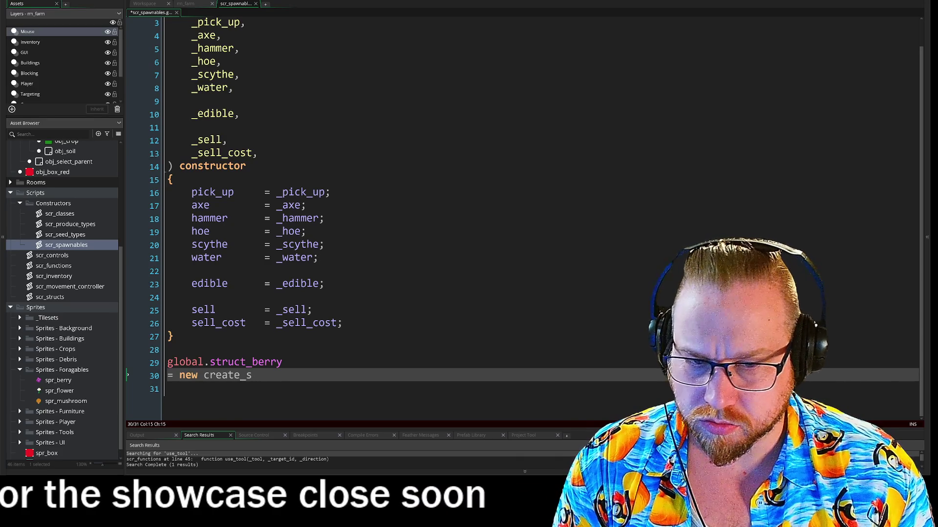
key(BackSpace)
key(BackSpace)
key(BackSpace)
key(BackSpace)
key(BackSpace)
key(BackSpace)
text(Cre)
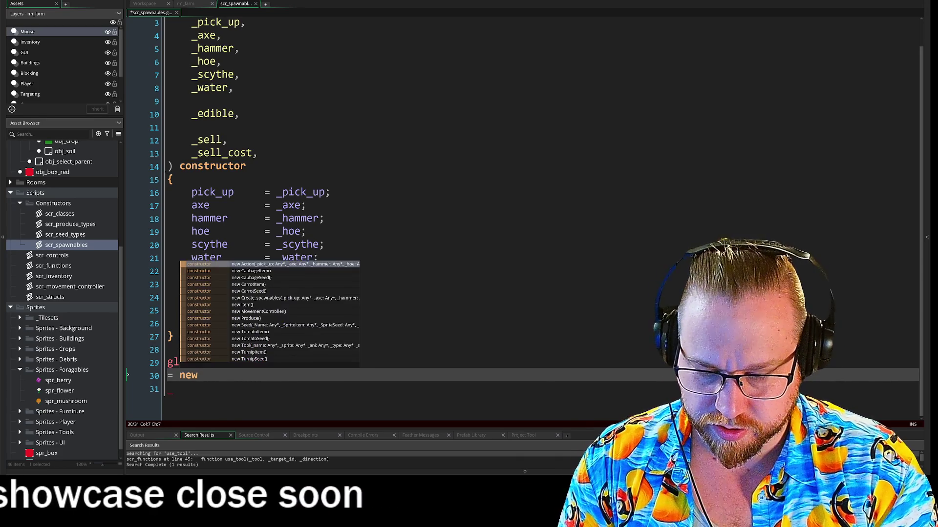
scroll(342, 220, up, 1)
scroll(342, 220, down, 1)
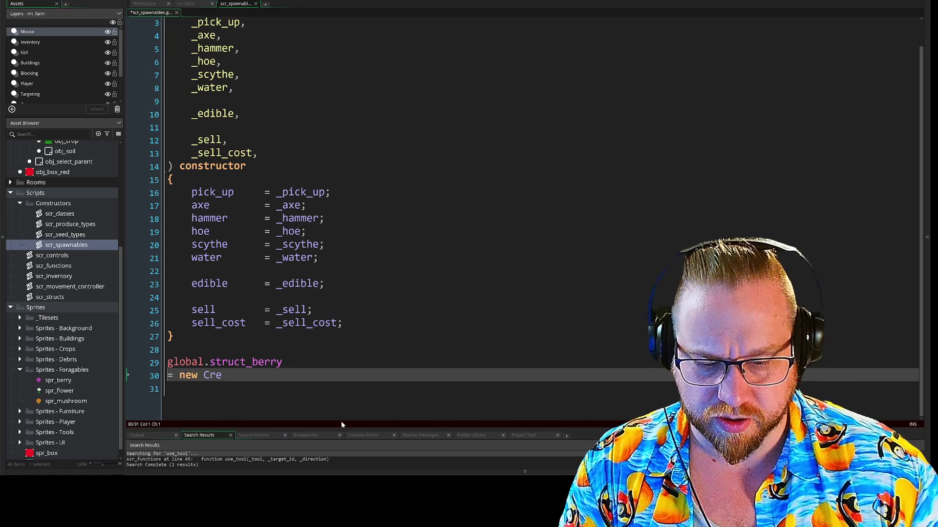
key(BackSpace)
key(End)
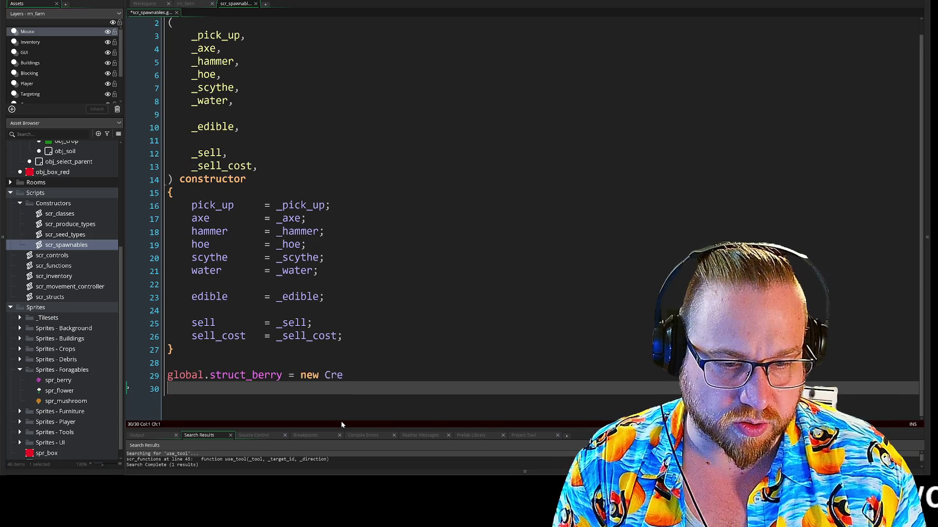
text(ate_spawna)
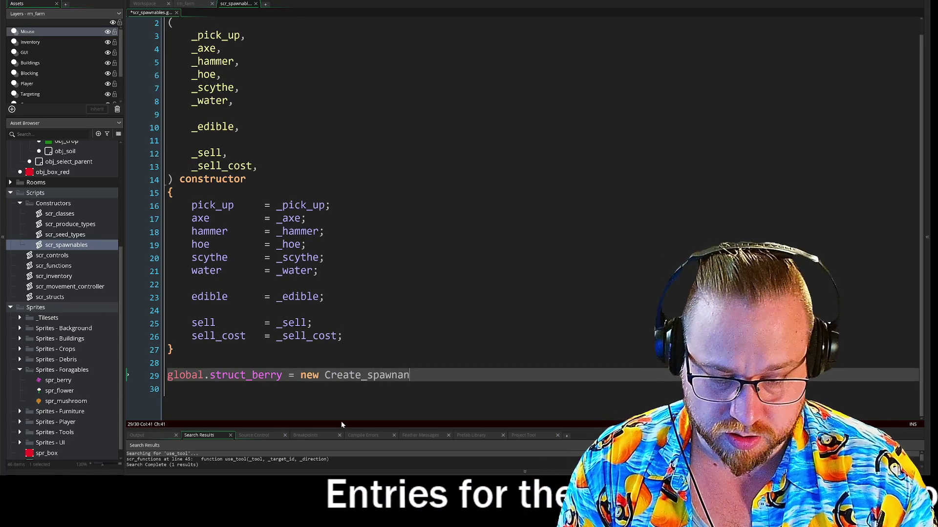
key(BackSpace)
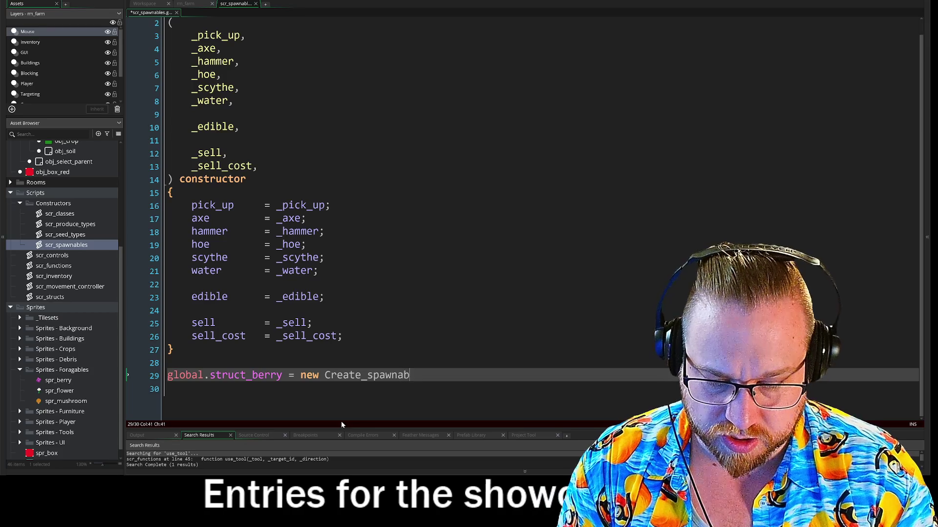
text(able)
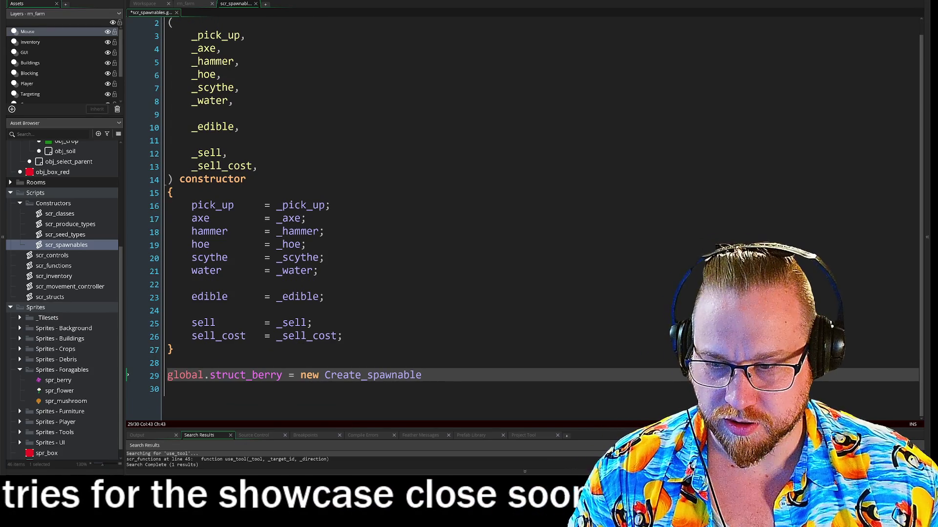
text(s)
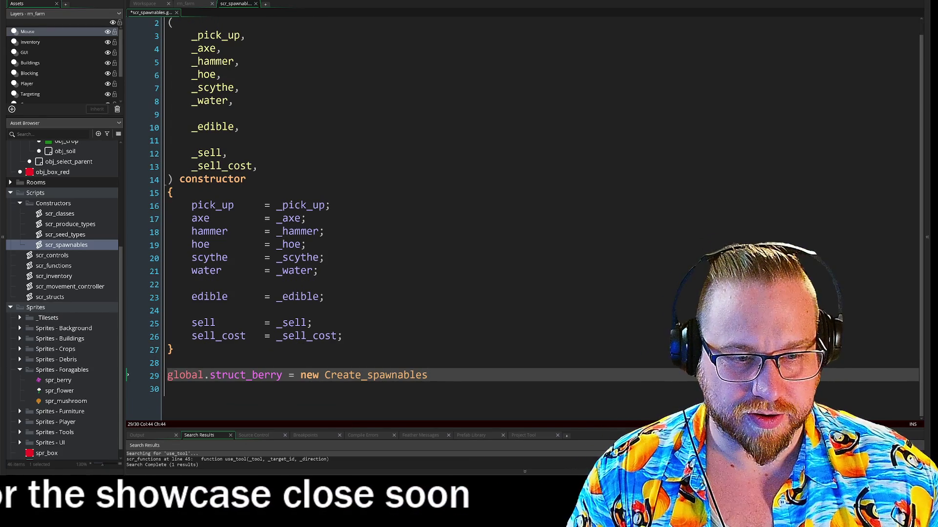
text(())
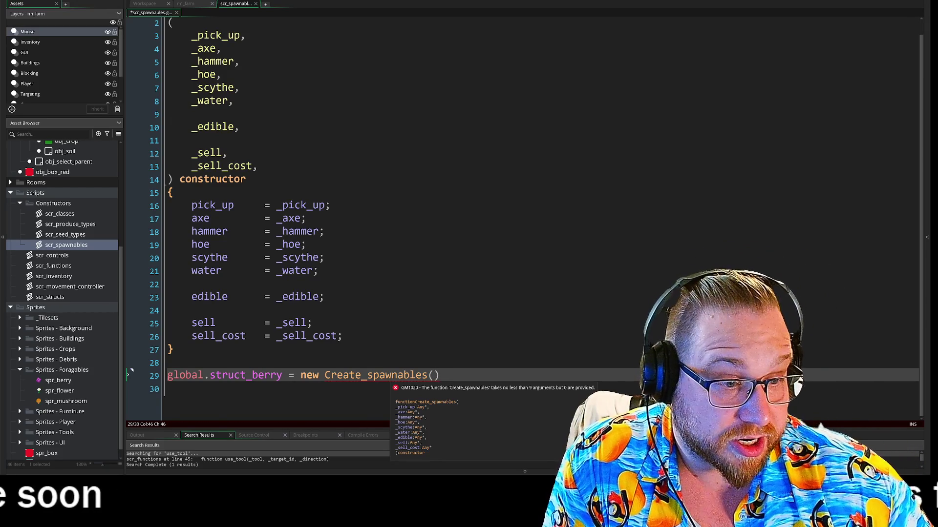
Step: Copy the constructor's parameter list and split the call's parentheses onto separate lines
scroll(132, 371, up, 1)
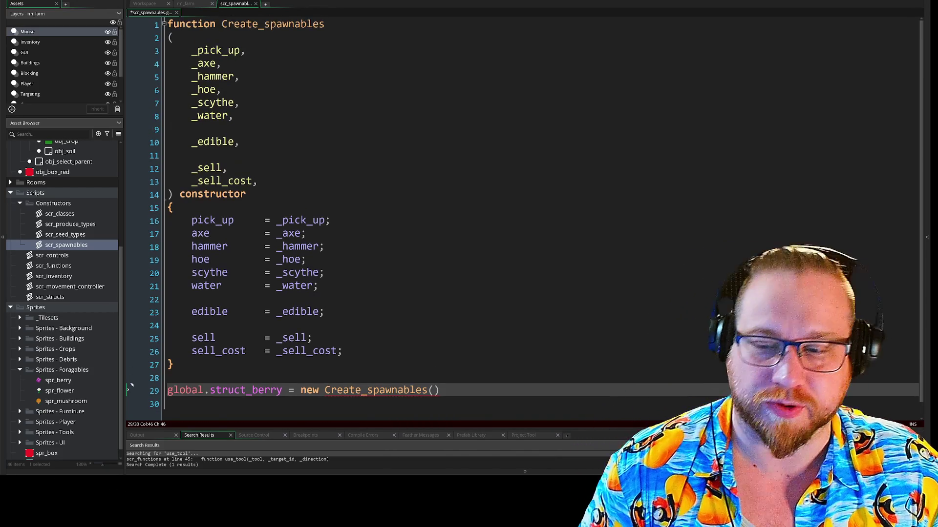
drag(169, 355, 169, 213)
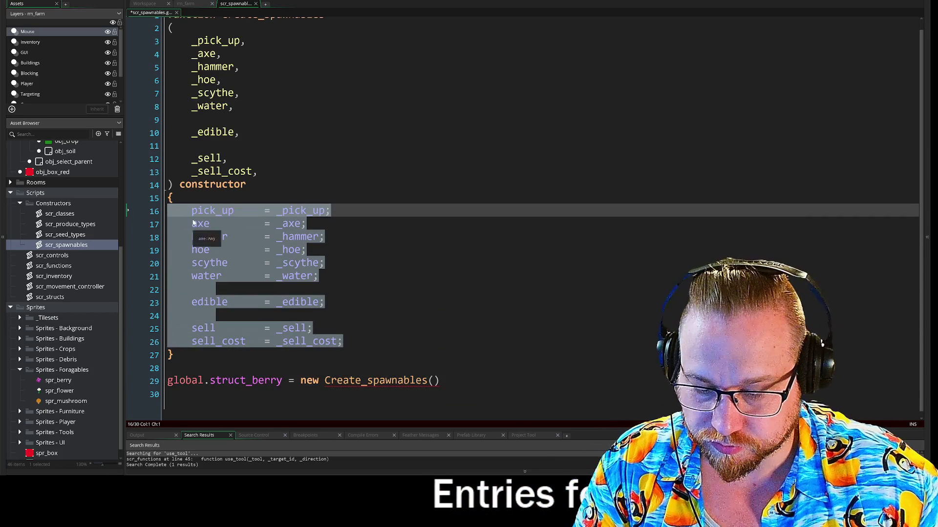
click(379, 290)
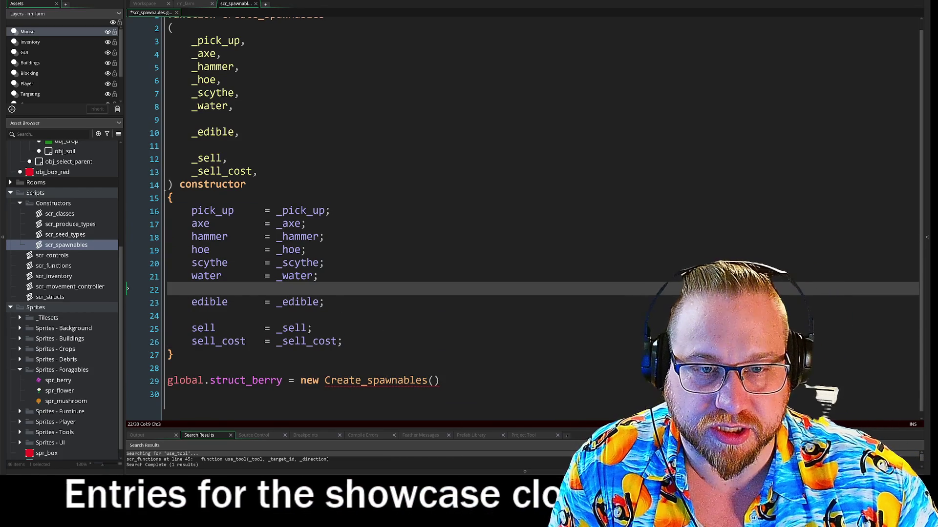
click(273, 171)
key(shift+Up)
key(shift+Up)
key(shift+Up)
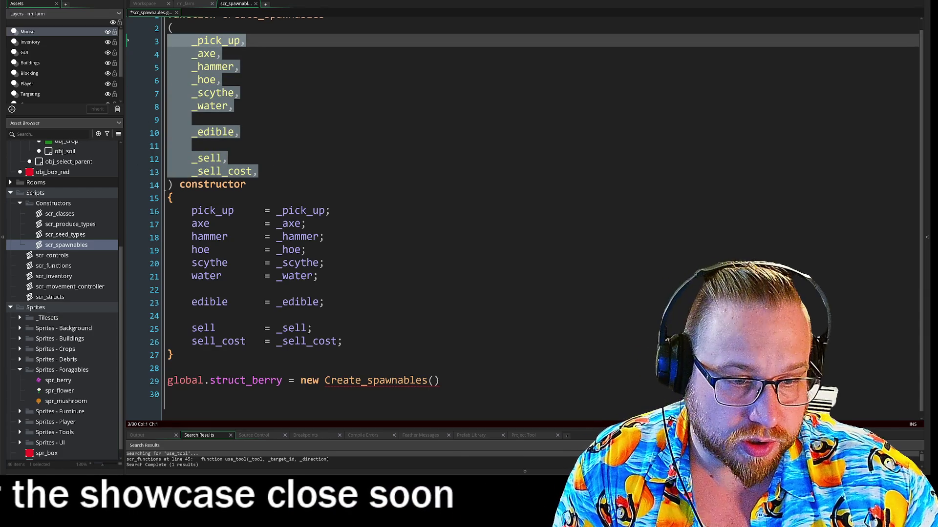
click(428, 381)
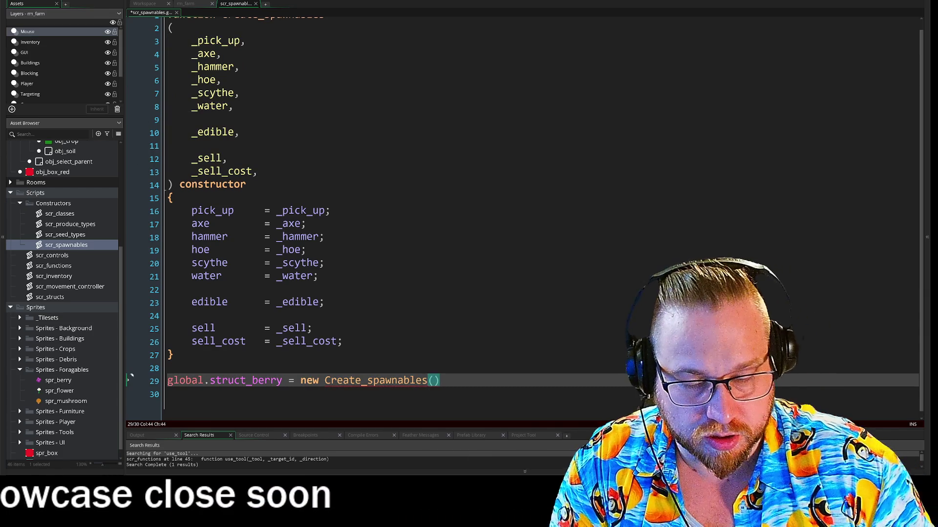
key(Return)
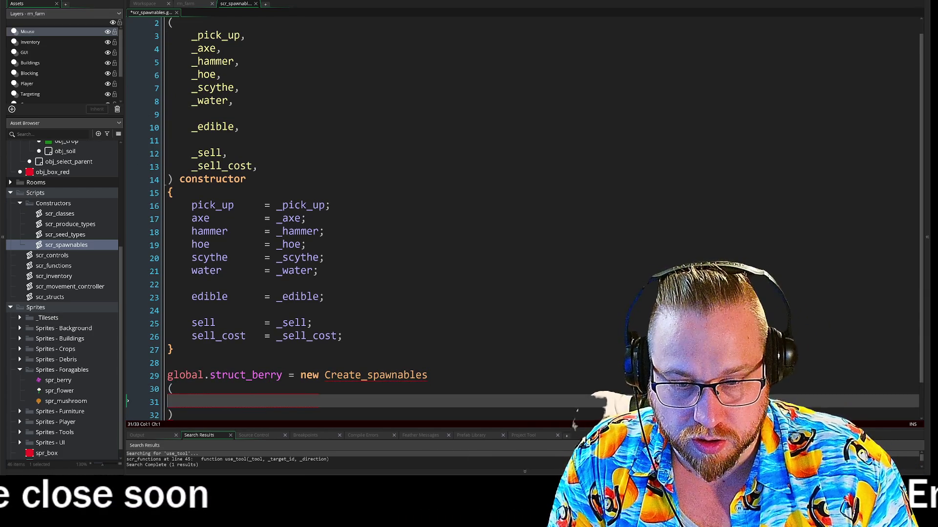
Step: Paste the parameter list into the berry call, setting pick_up to true and axe and hammer to false
text(_pick_up, 	_axe, 	_hammer, 	_hoe, 	_scythe, 	_water,  	_edible,  	_sell, 	_sell_cost,)
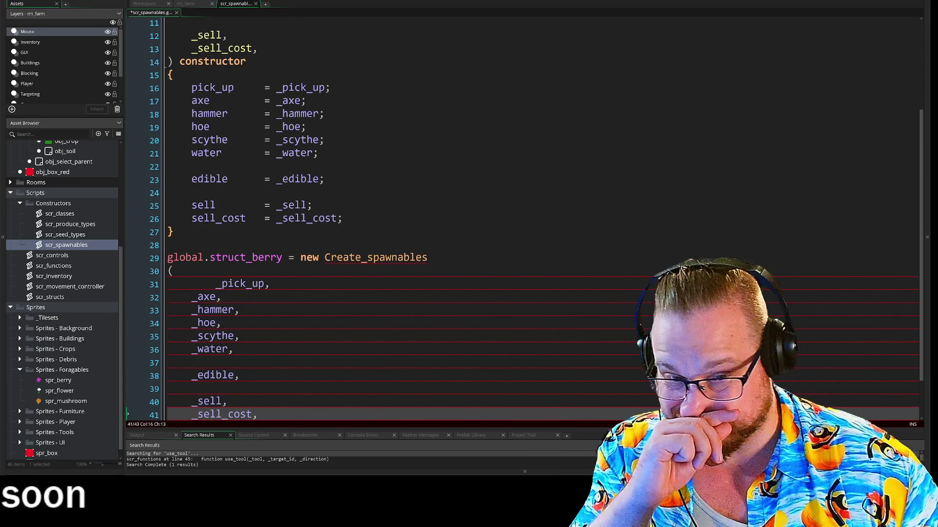
click(215, 283)
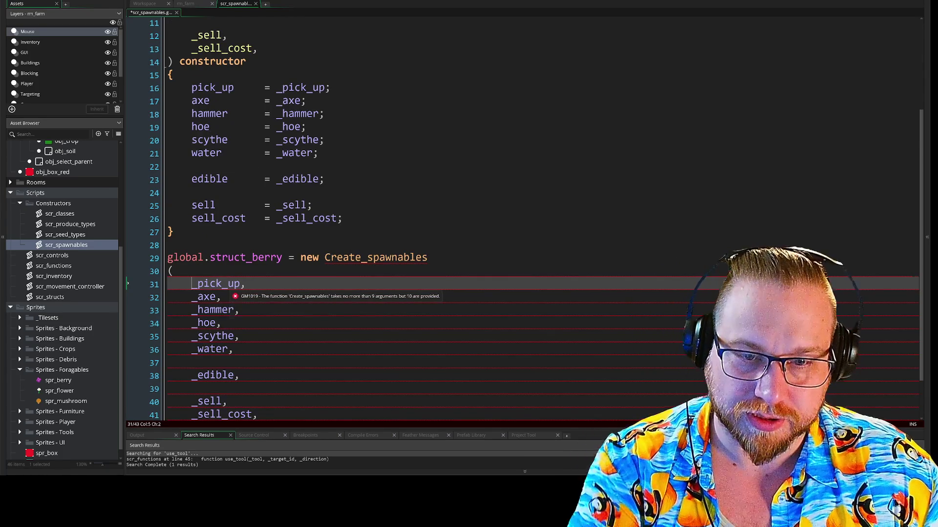
scroll(230, 293, down, 2)
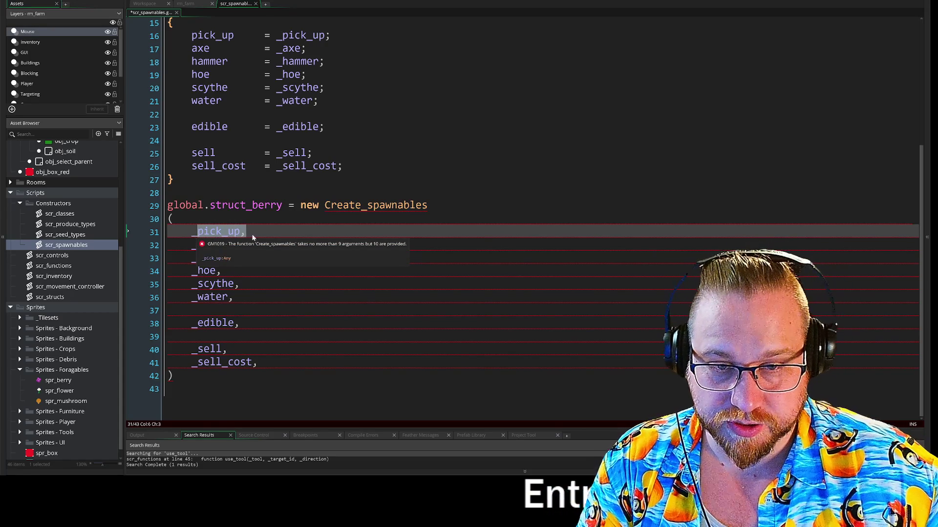
text(True)
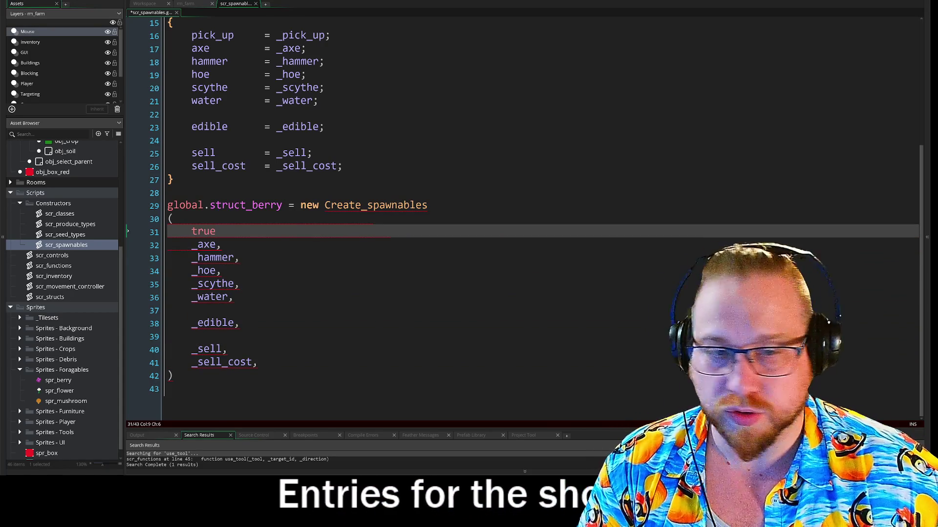
text(,)
click(193, 245)
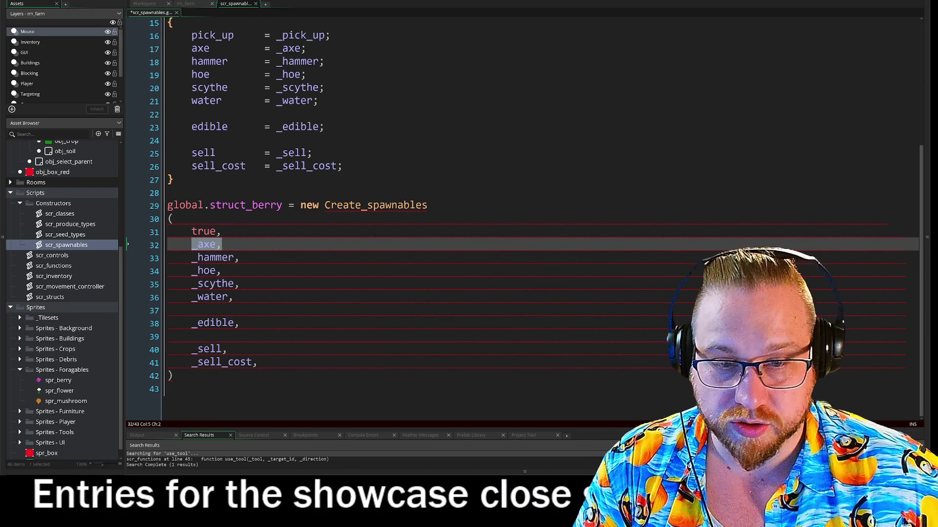
text(fals)
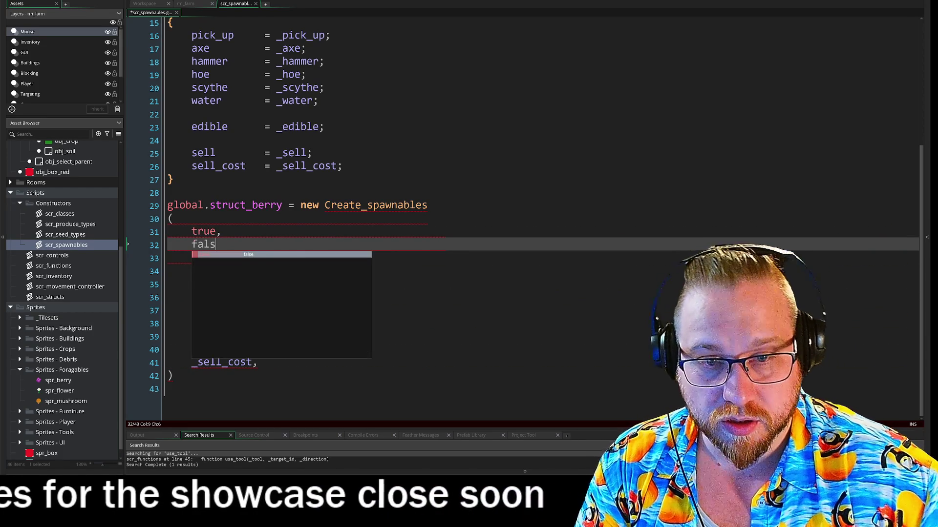
text(e,)
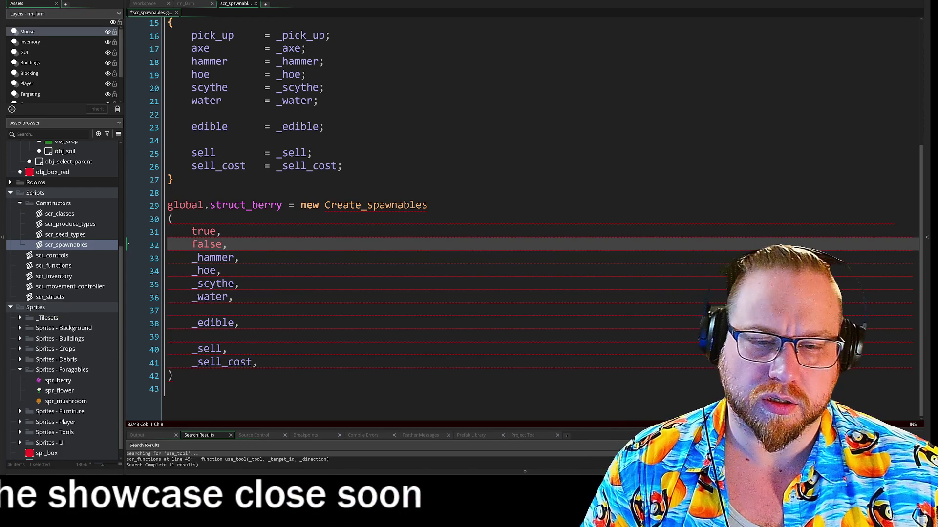
key(shift+Left)
key(shift+Left)
key(shift+Left)
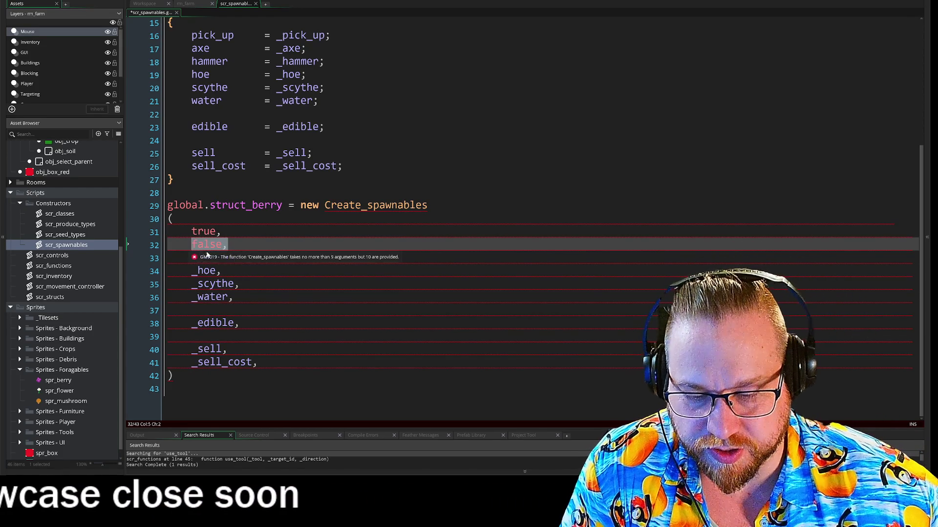
key(Down)
key(End)
key(shift+Left)
key(shift+Left)
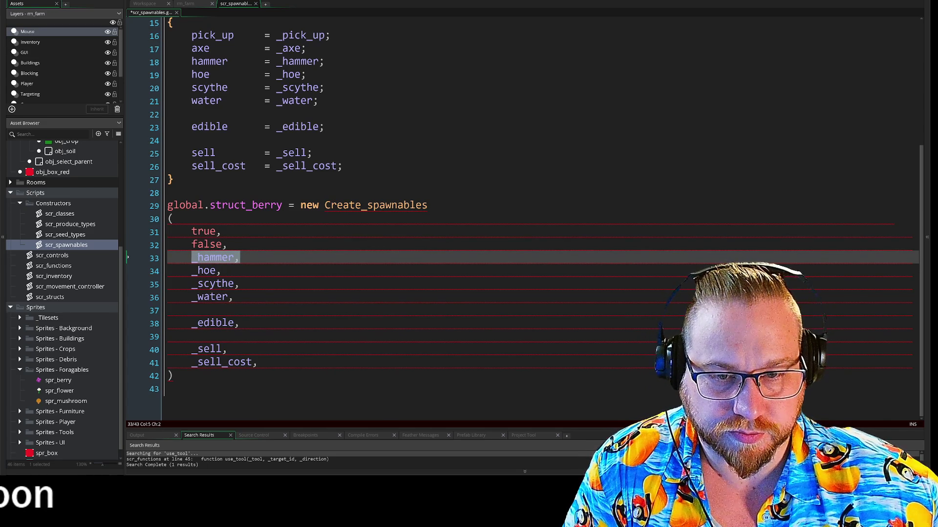
Step: Set hoe, scythe and water to false, edible to true, sell to _true and sell_cost to 2
drag(223, 271, 194, 274)
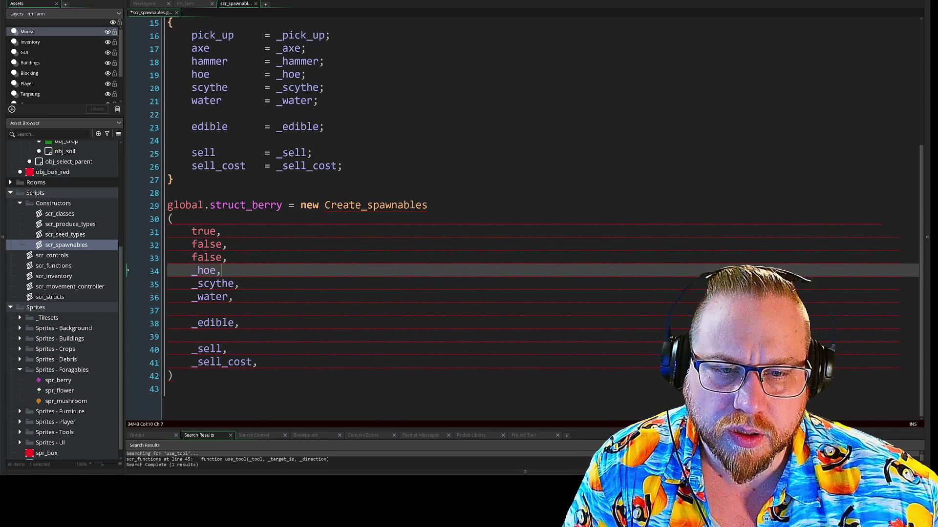
text(false,)
key(Down)
key(End)
key(shift+Left)
key(shift+Left)
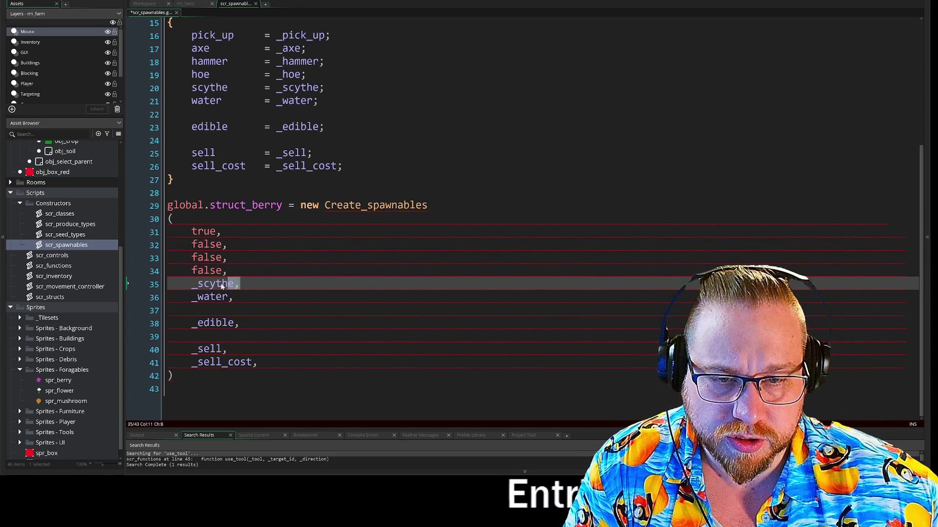
drag(235, 297, 210, 299)
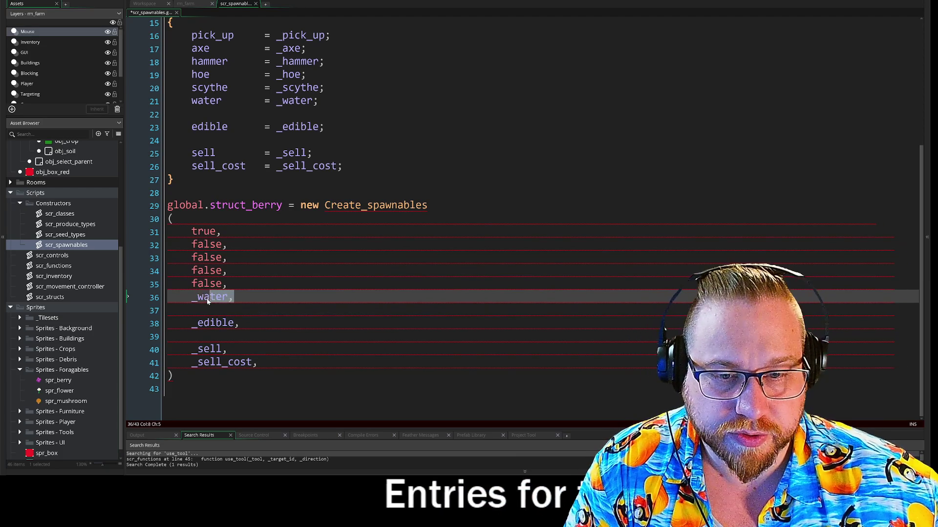
text(false,)
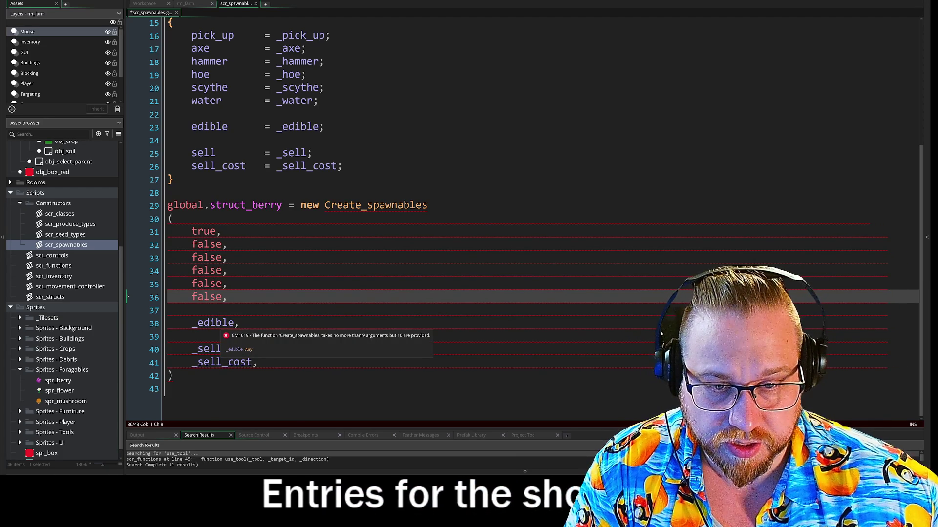
drag(235, 323, 190, 328)
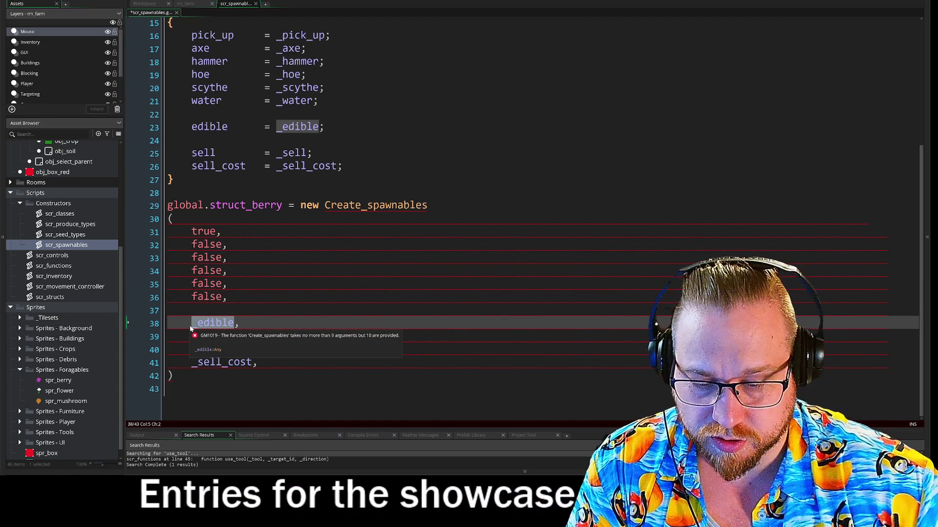
text(true,)
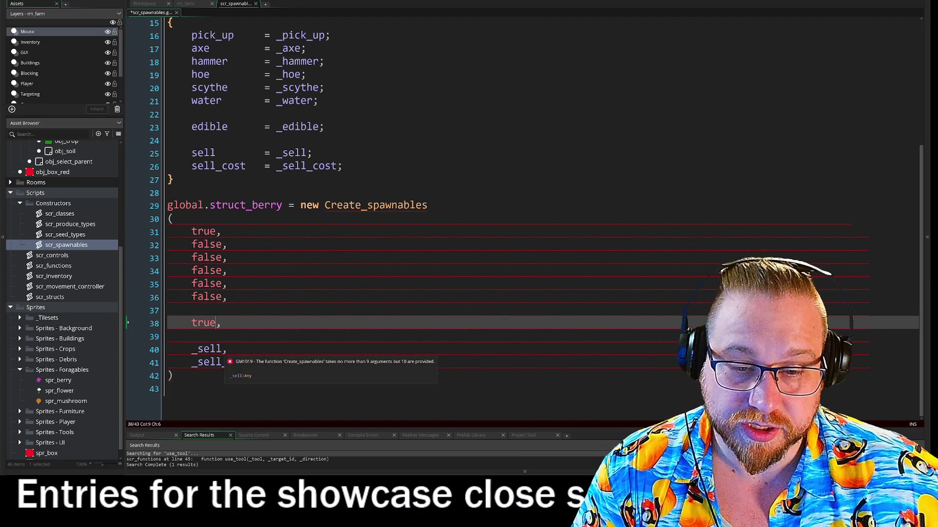
double_click(206, 349)
text(_true)
drag(192, 362, 250, 367)
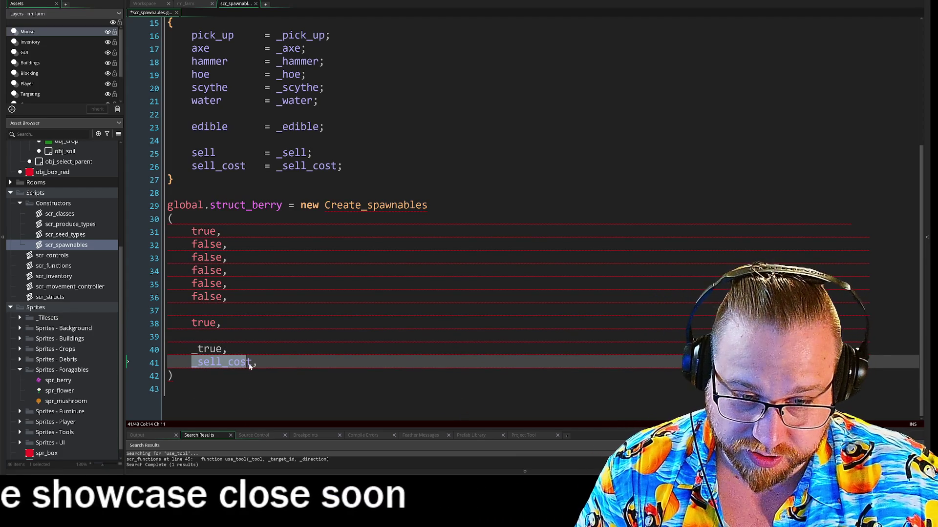
text(2)
Step: Remove the blank lines between the berry call's arguments
key(End)
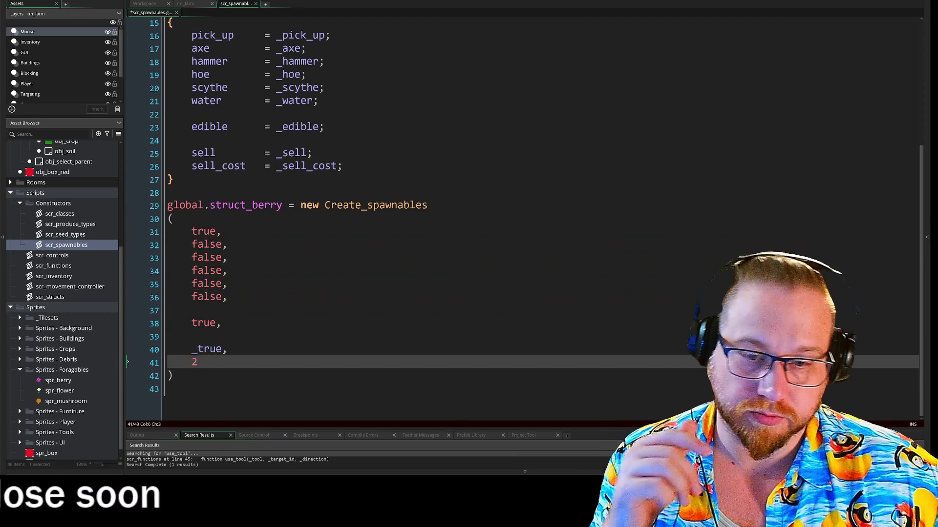
click(168, 389)
click(192, 336)
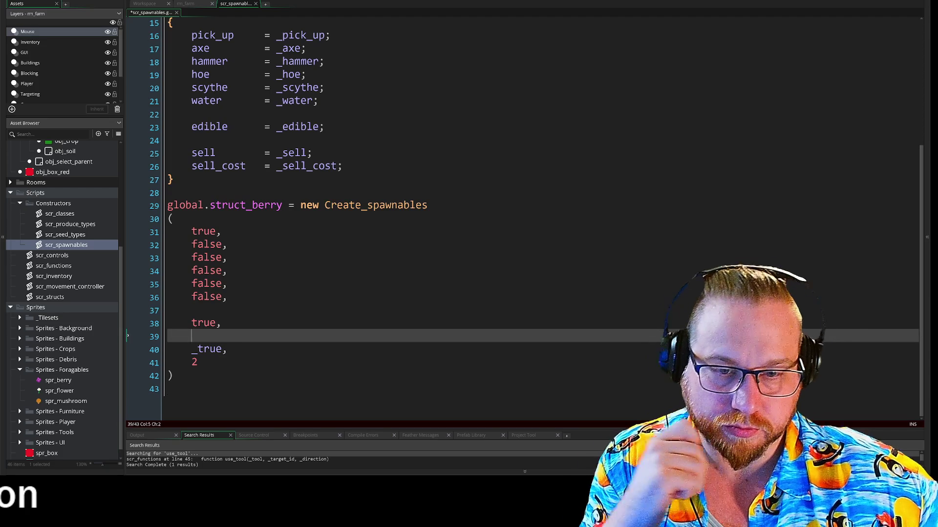
key(BackSpace)
key(Up)
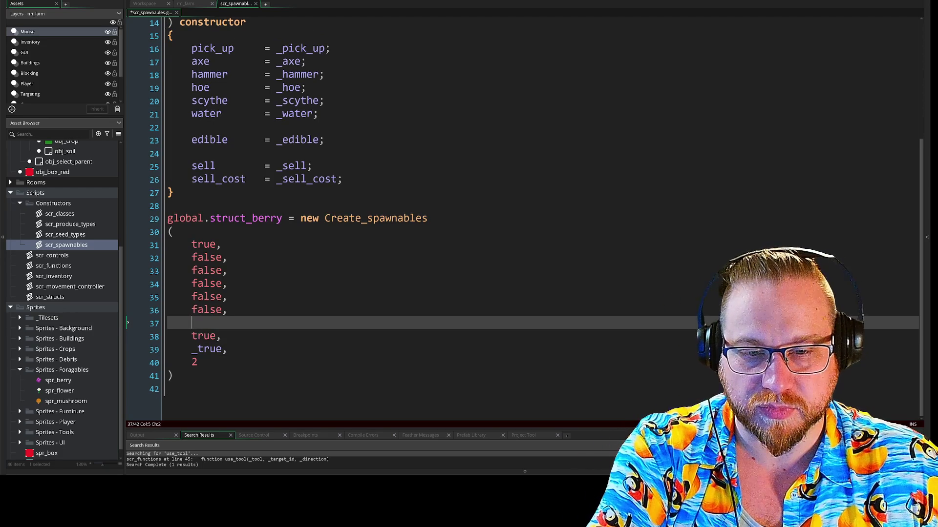
key(BackSpace)
Step: Copy the constructor's parameter names and column-paste them beside the berry's argument values
click(173, 376)
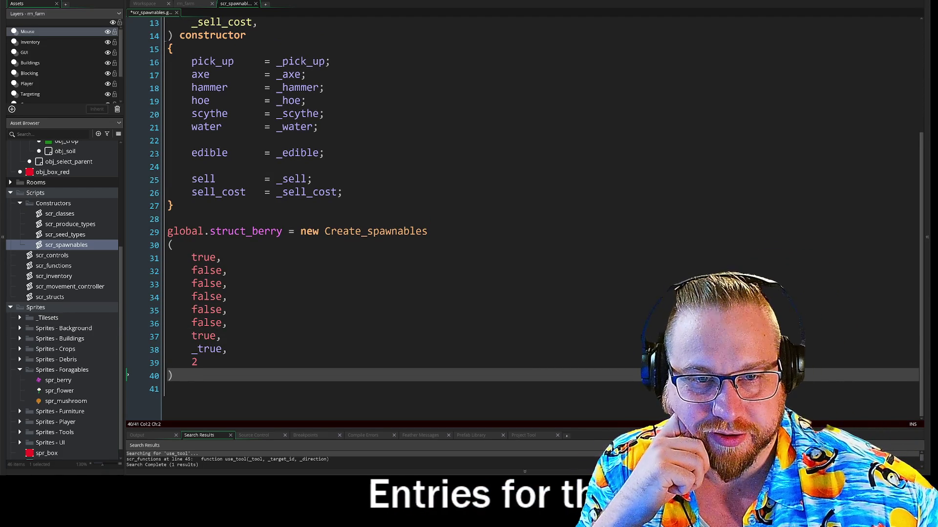
mouse_move(276, 61)
mouse_down()
mouse_move(332, 63)
mouse_move(342, 77)
mouse_up()
mouse_move(192, 61)
mouse_down()
mouse_move(247, 113)
mouse_move(250, 194)
mouse_up()
key(ctrl+c)
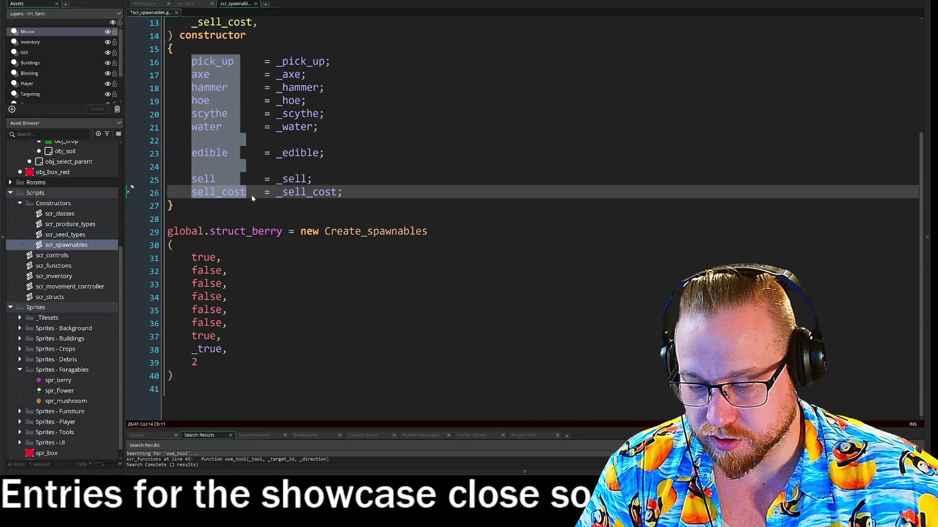
click(262, 257)
drag(264, 257, 269, 362)
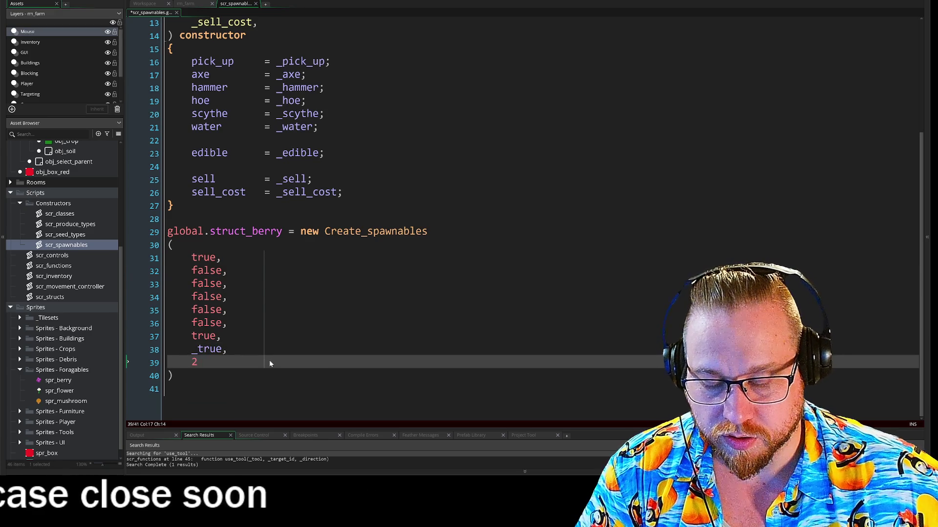
key(ctrl+v)
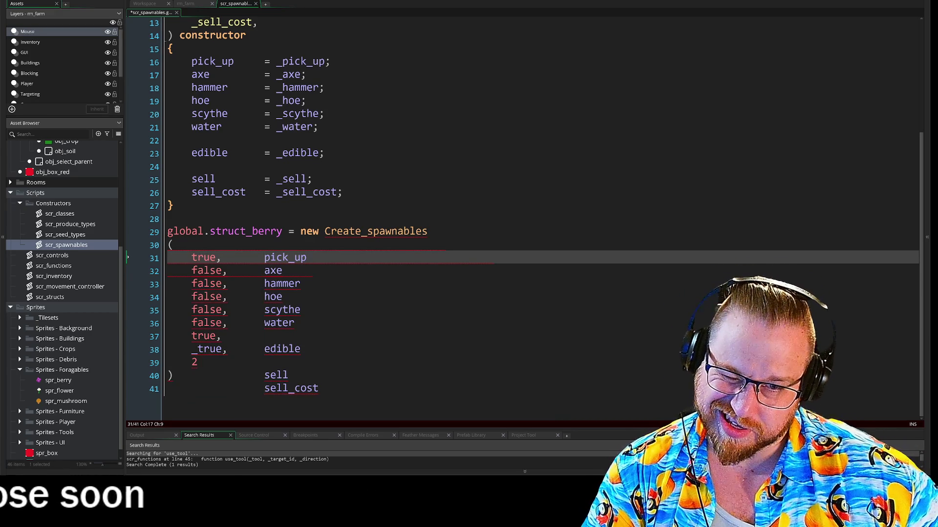
Step: Realign the edible, sell and sell_cost labels with their matching values and delete leftovers
click(264, 348)
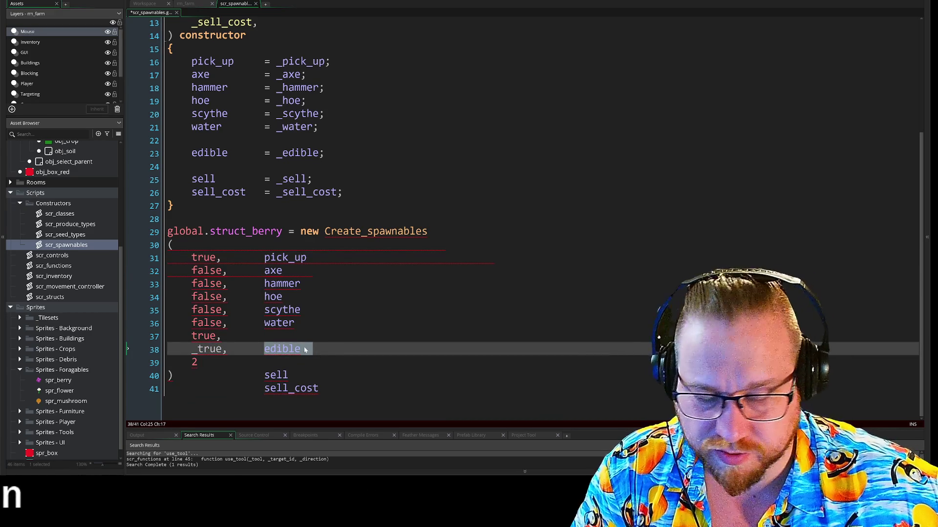
key(ctrl+x)
click(288, 336)
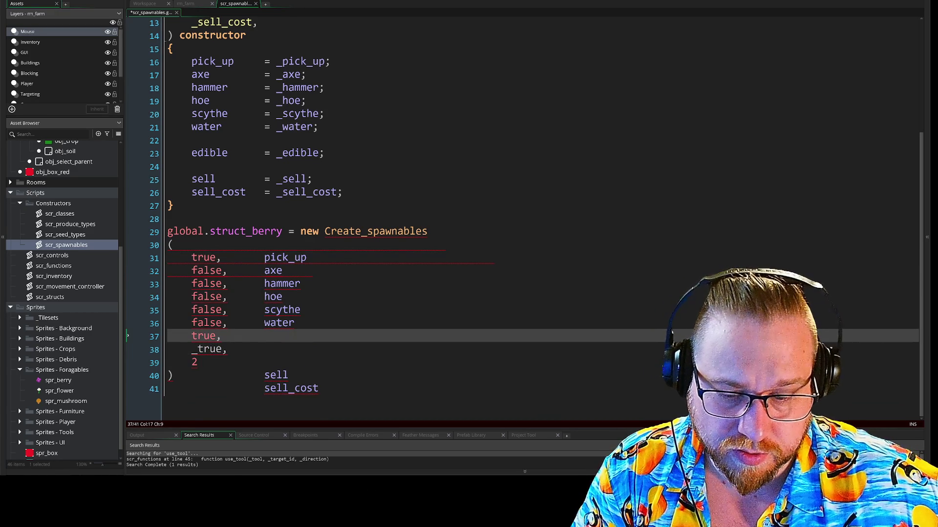
key(ctrl+v)
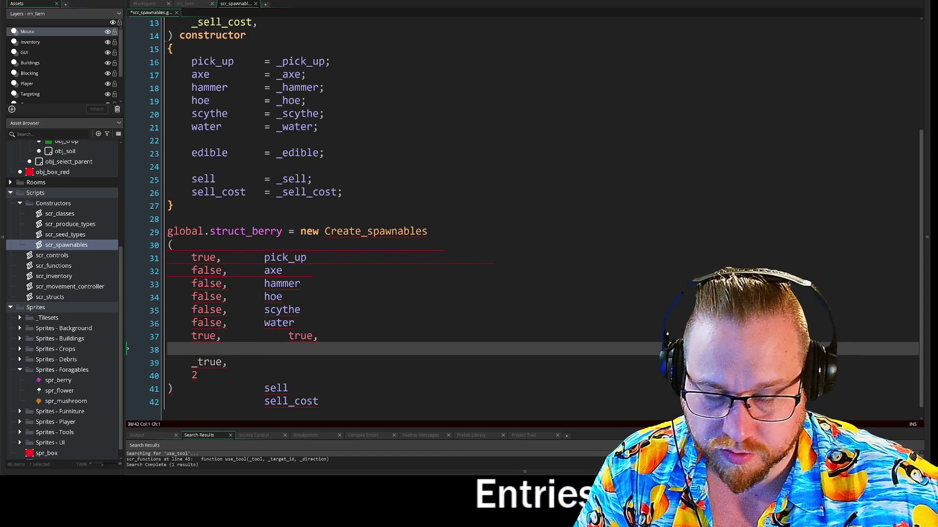
key(ctrl+z)
key(ctrl+z)
click(221, 336)
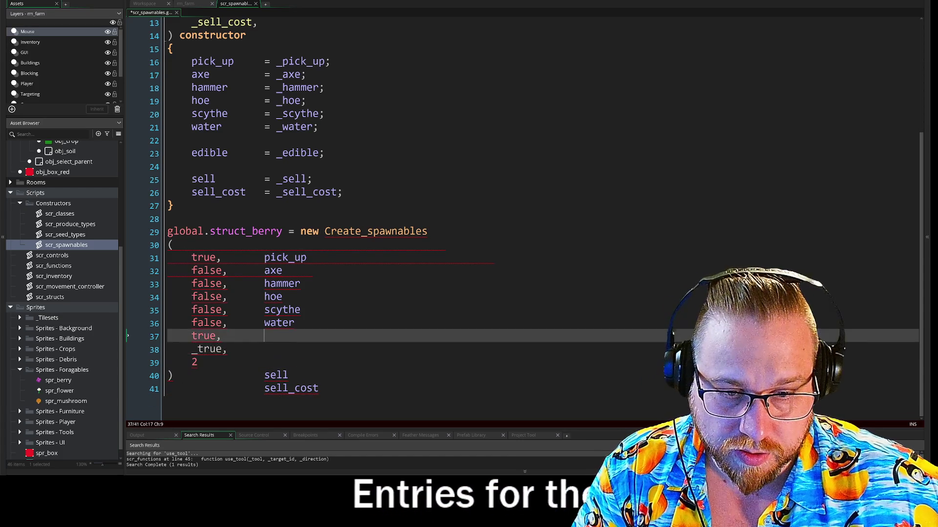
text(edible)
drag(264, 374, 328, 392)
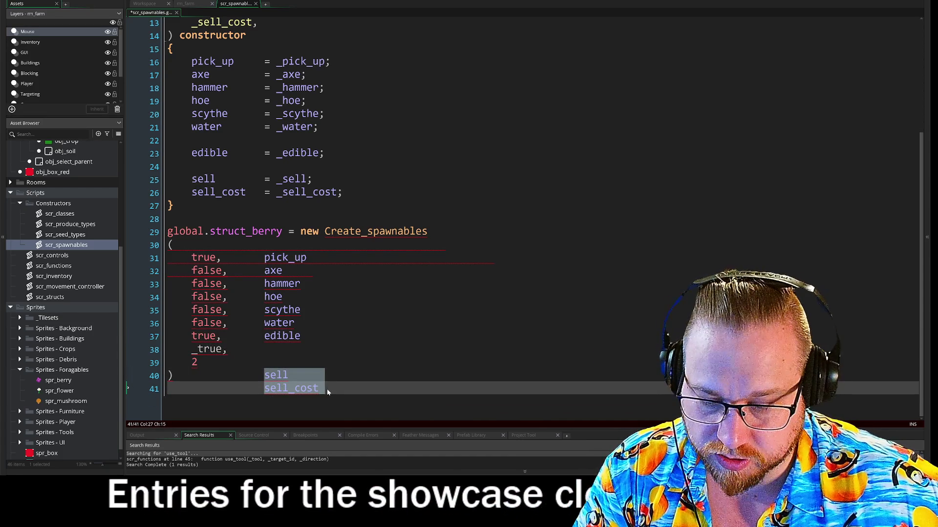
click(264, 348)
key(ctrl+v)
key(shift+Down)
key(shift+End)
key(Delete)
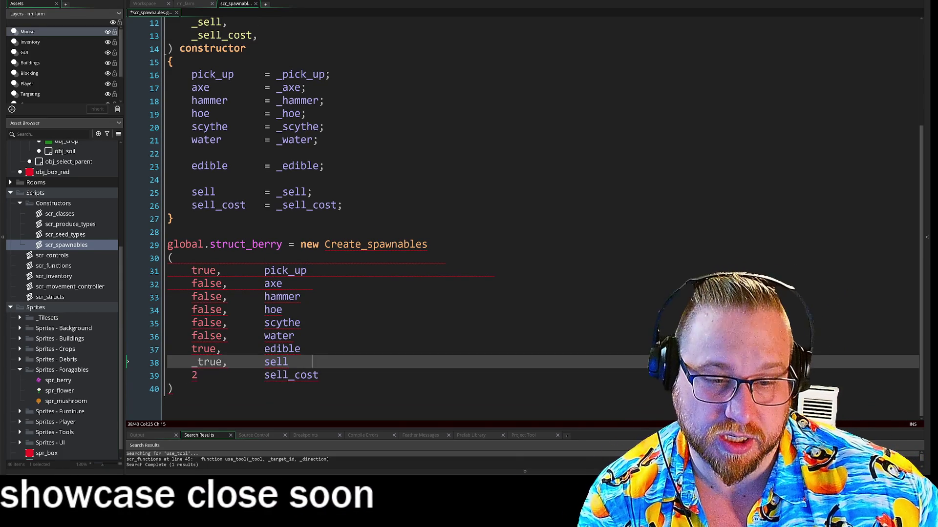
key(Up)
key(Up)
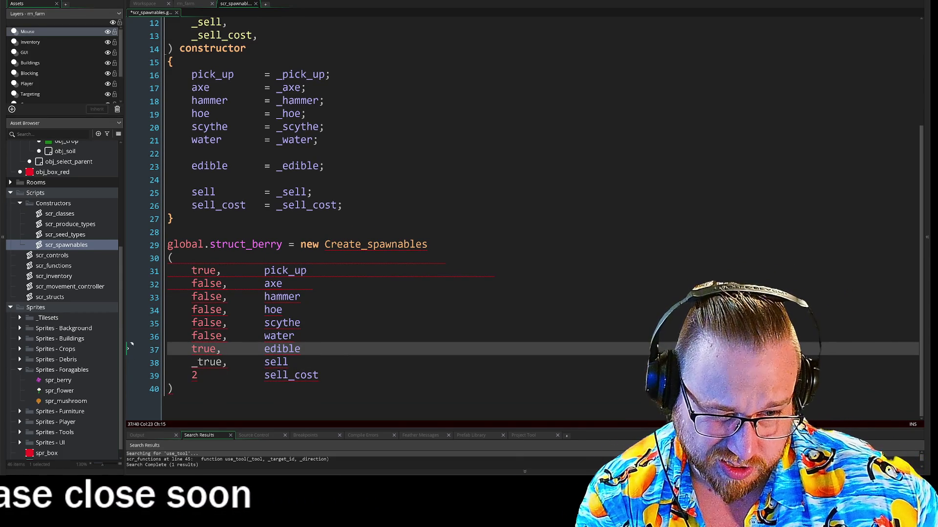
key(Up)
key(Up)
key(Up)
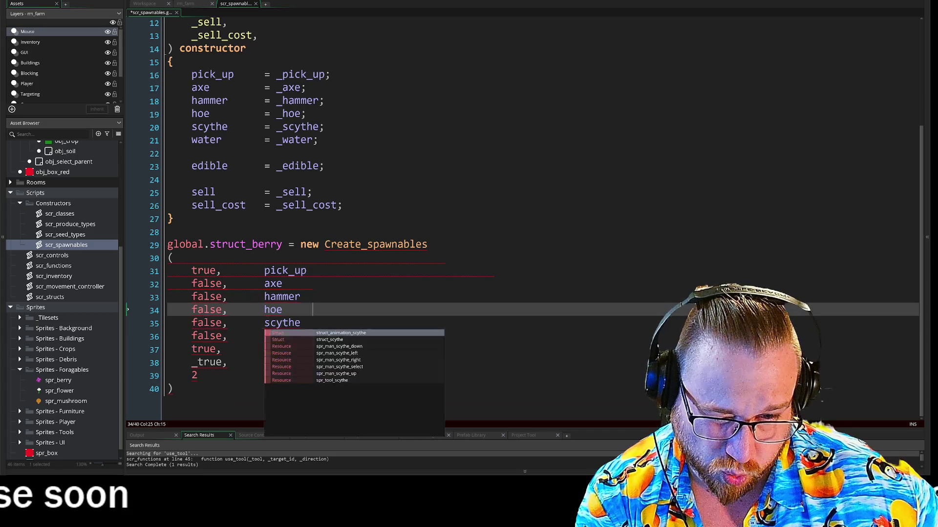
key(Up)
key(Up)
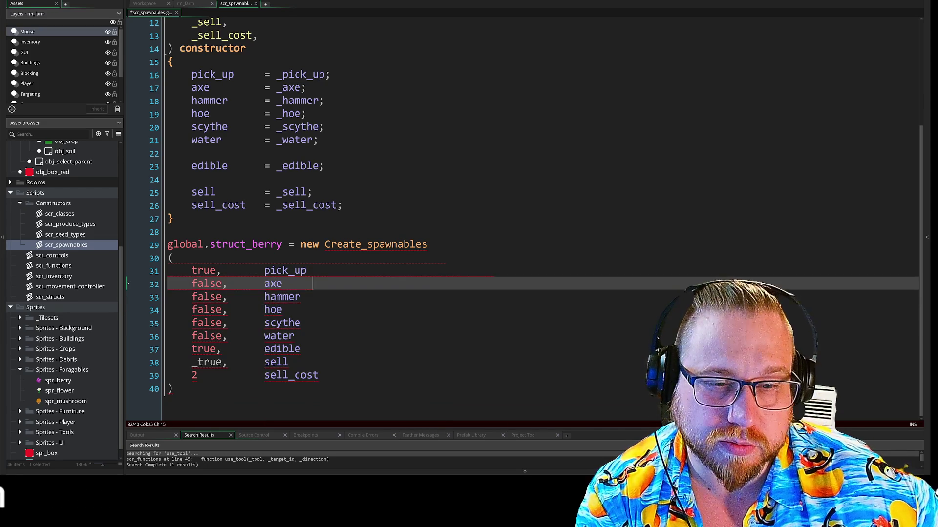
key(Up)
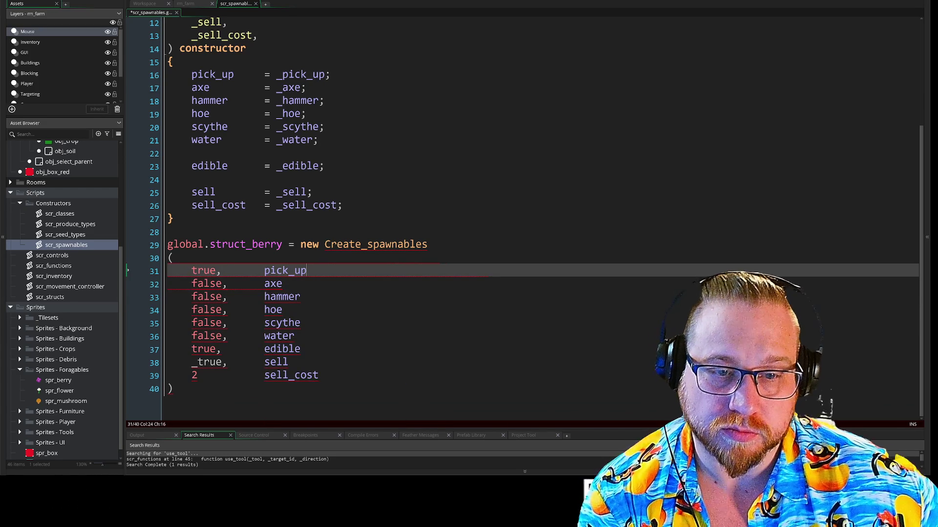
Step: Prefix all nine parameter labels with // to turn them into comments
drag(264, 270, 260, 375)
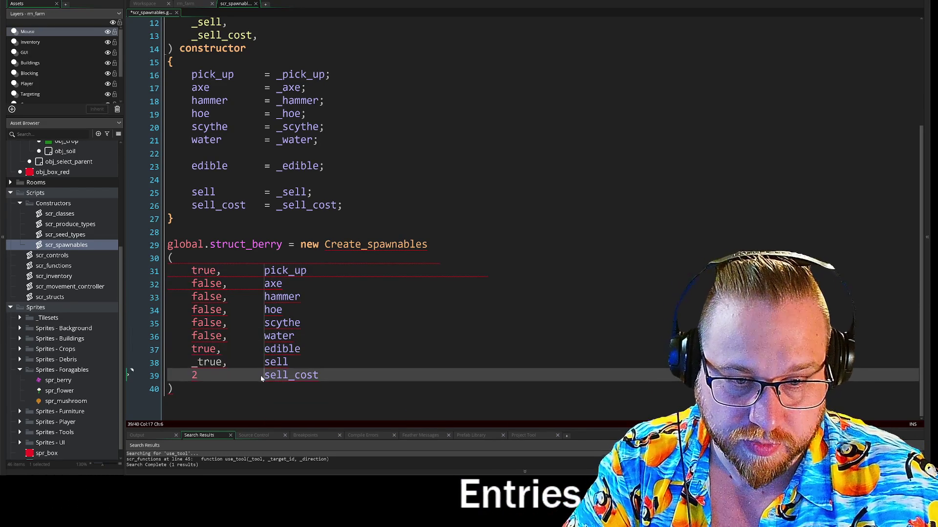
text(//)
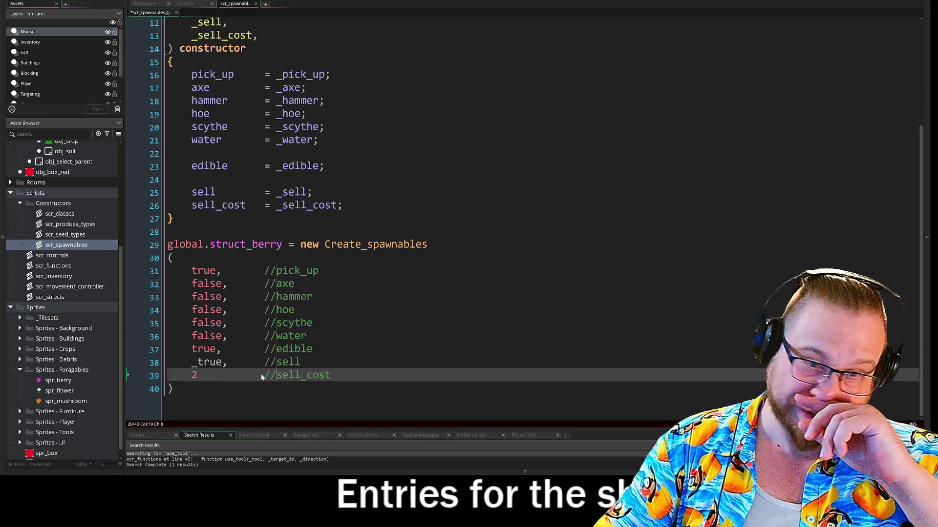
key(Up)
key(Up)
key(End)
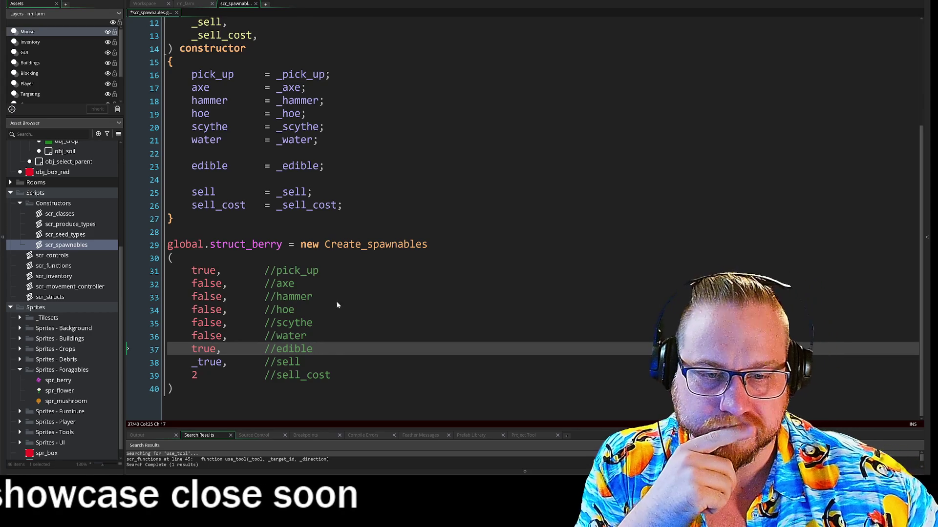
Step: Change the sell value from _true to true and duplicate the berry block as global.struct_flower
click(301, 361)
click(215, 349)
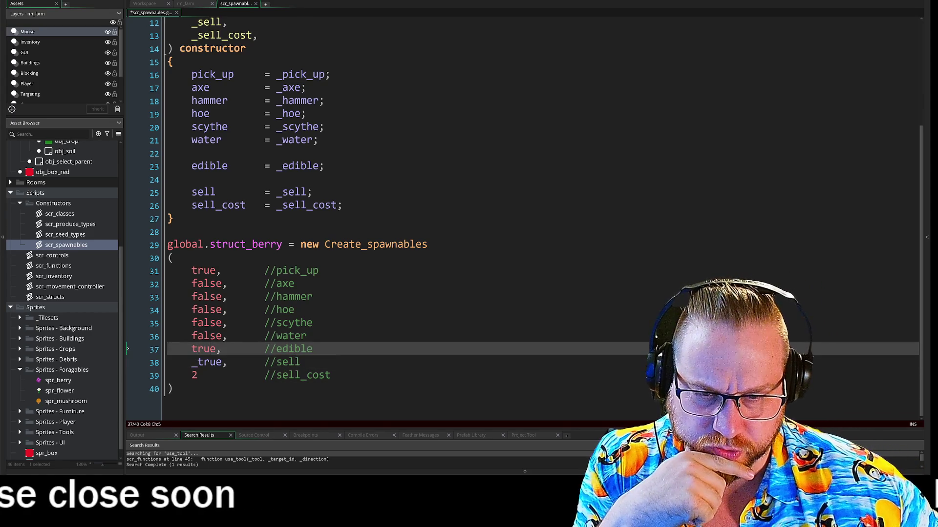
click(197, 361)
click(307, 336)
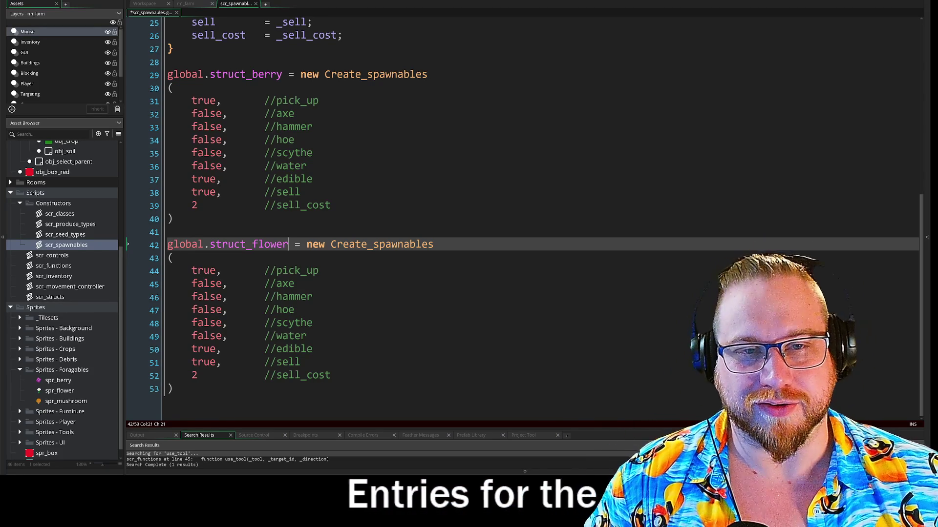
click(174, 88)
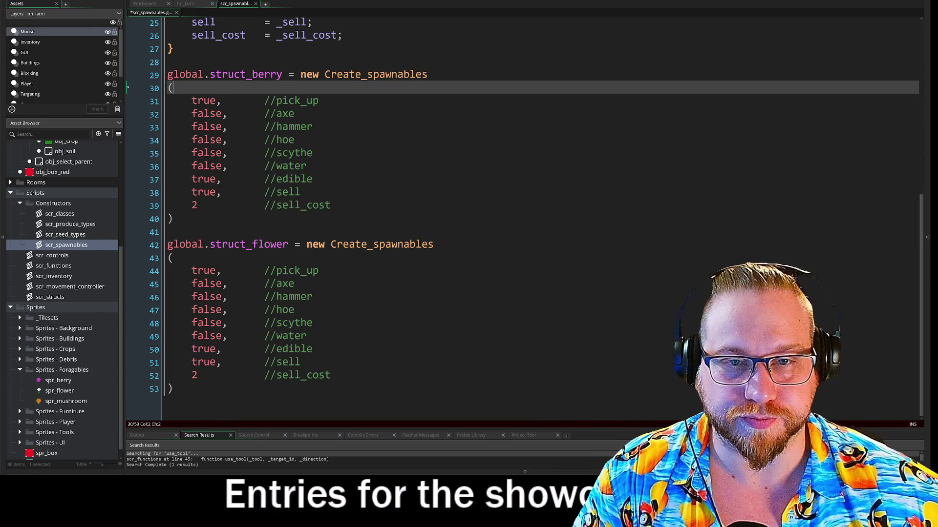
Step: Add _sprite as the first parameter of Create_spawnables
scroll(537, 217, up, 2)
scroll(537, 217, up, 5)
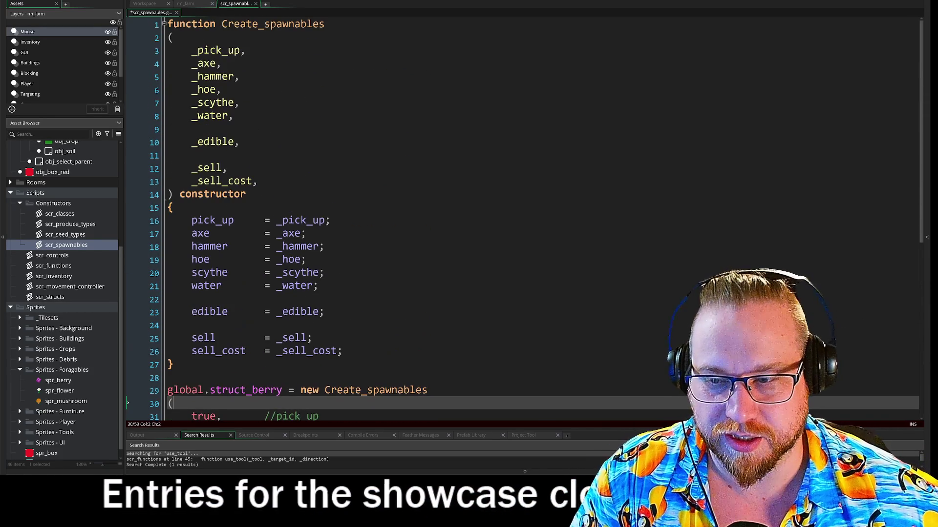
click(174, 38)
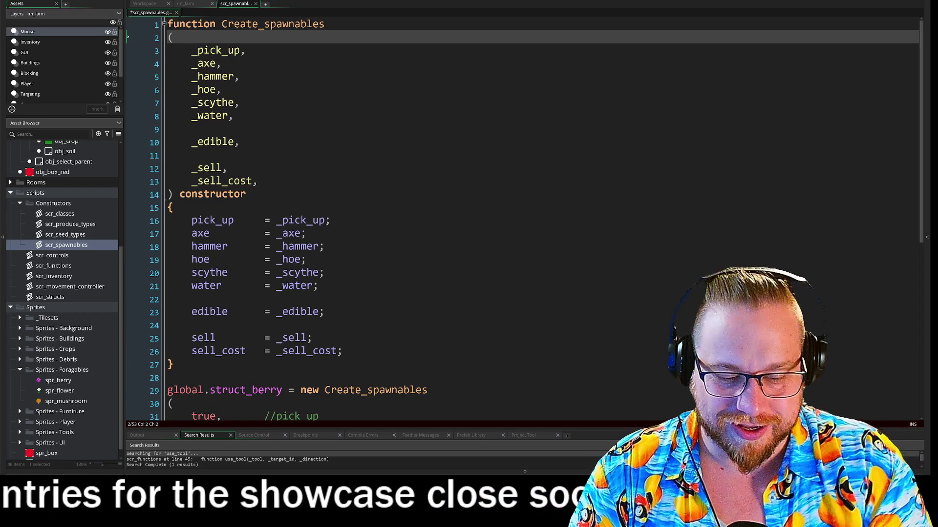
key(Return)
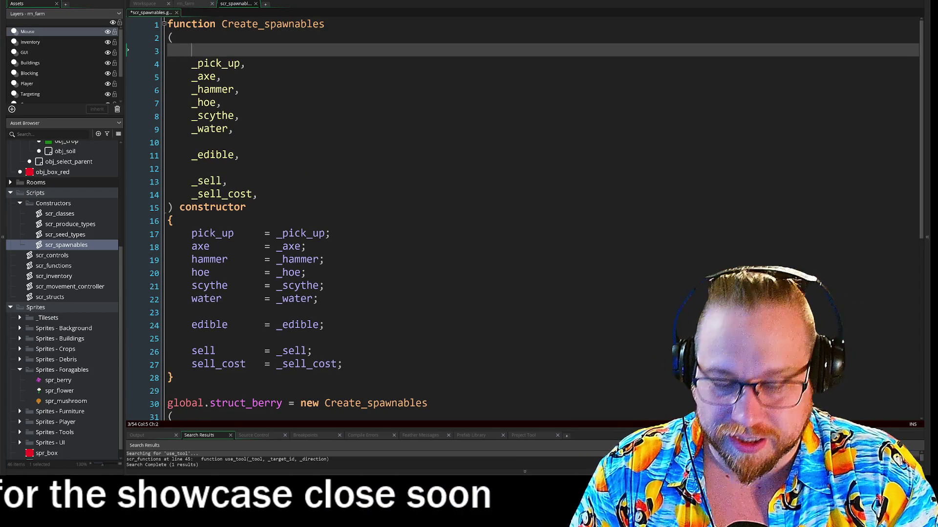
key(Tab)
text(_sprite)
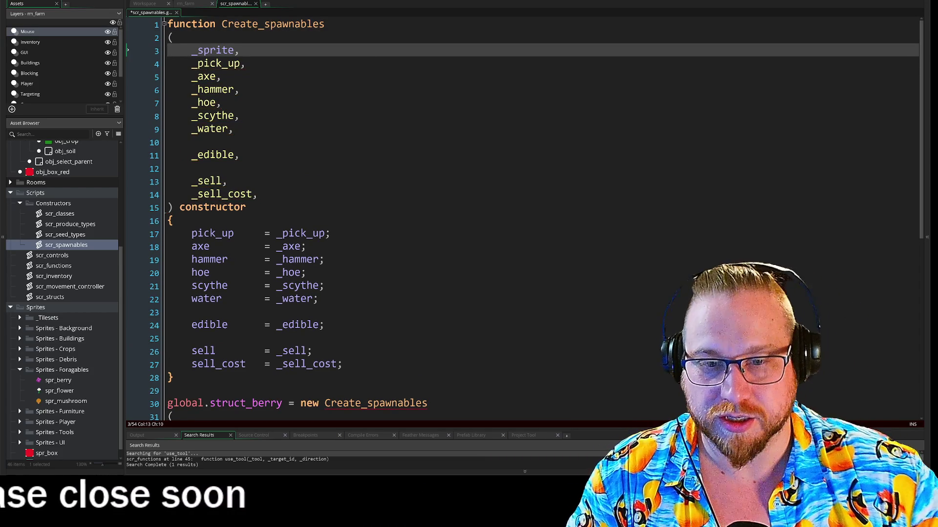
Step: Add 'sprite = _sprite;' as the first line of the constructor body
click(132, 224)
key(Return)
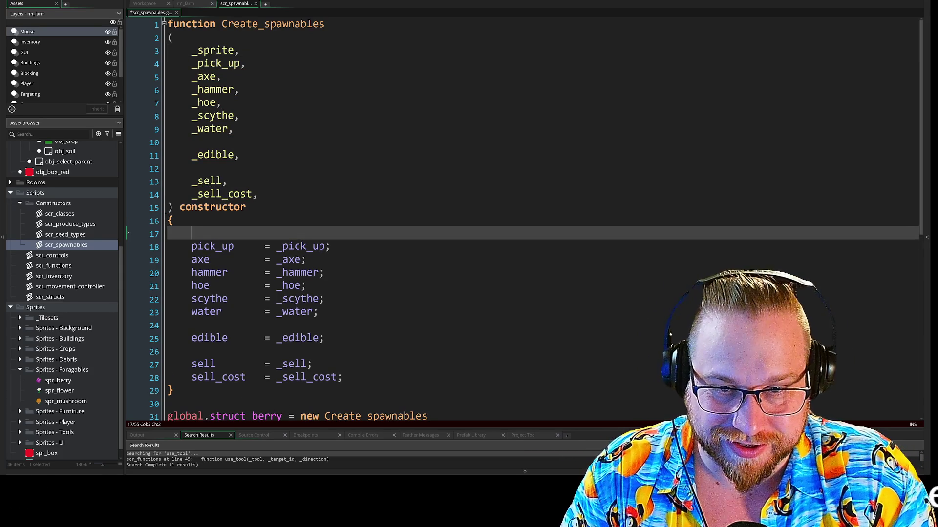
text(sprite)
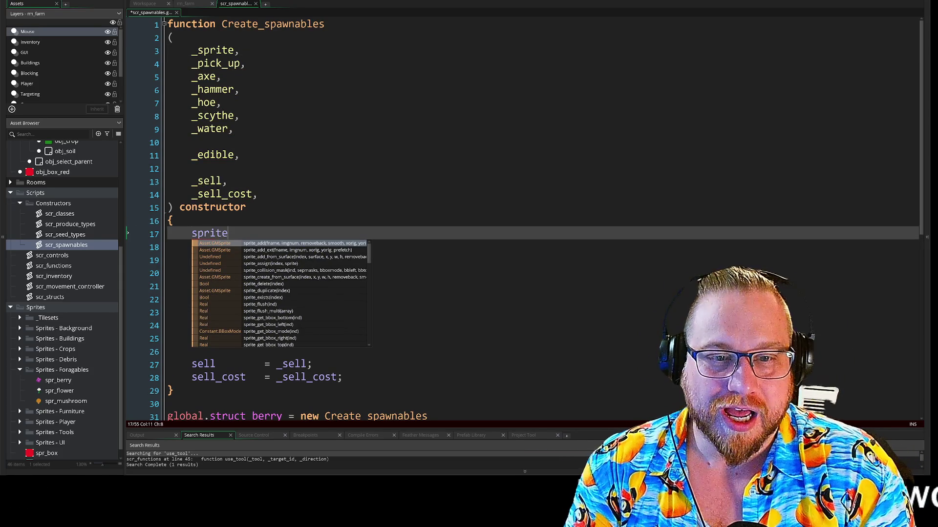
key(Return)
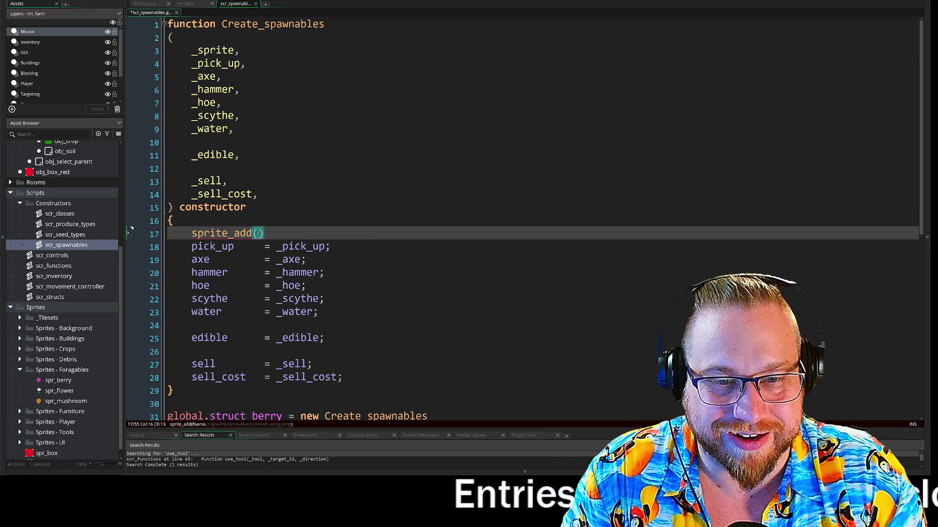
key(BackSpace)
key(BackSpace)
key(BackSpace)
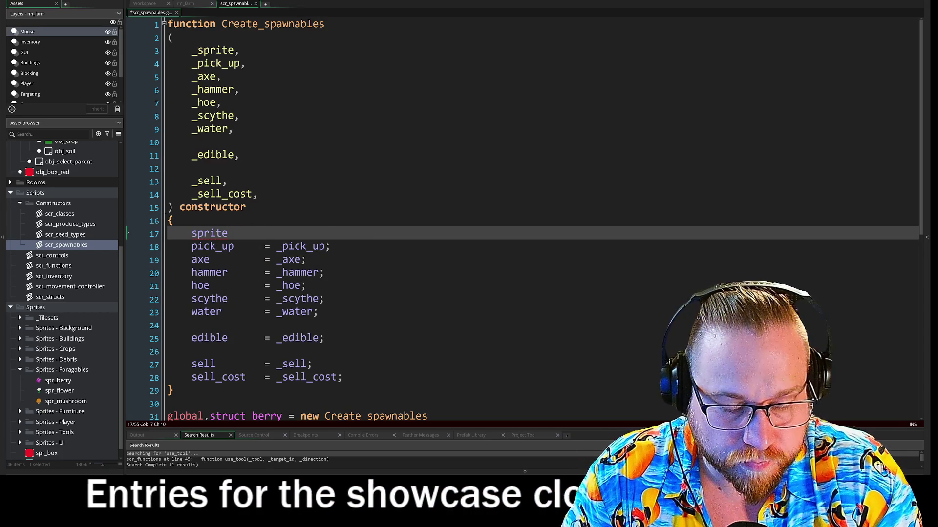
text(=_spr)
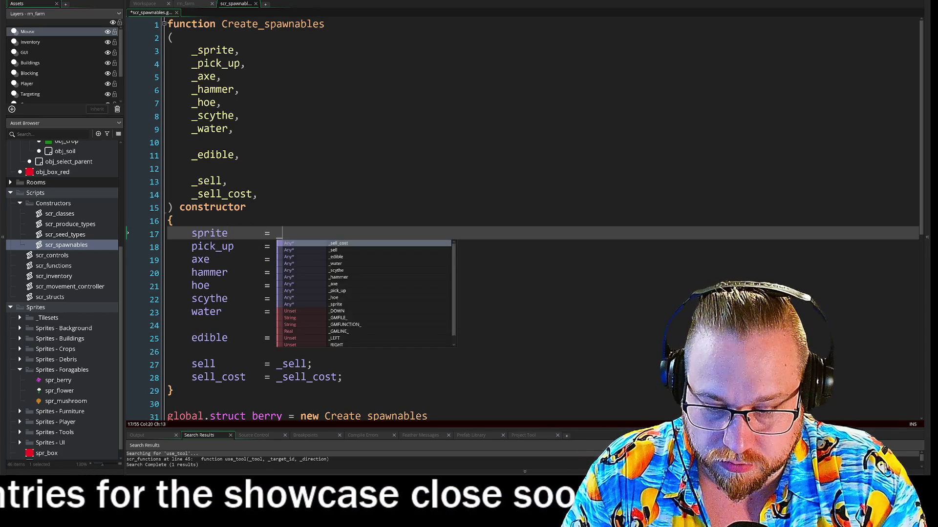
key(Return)
text(;)
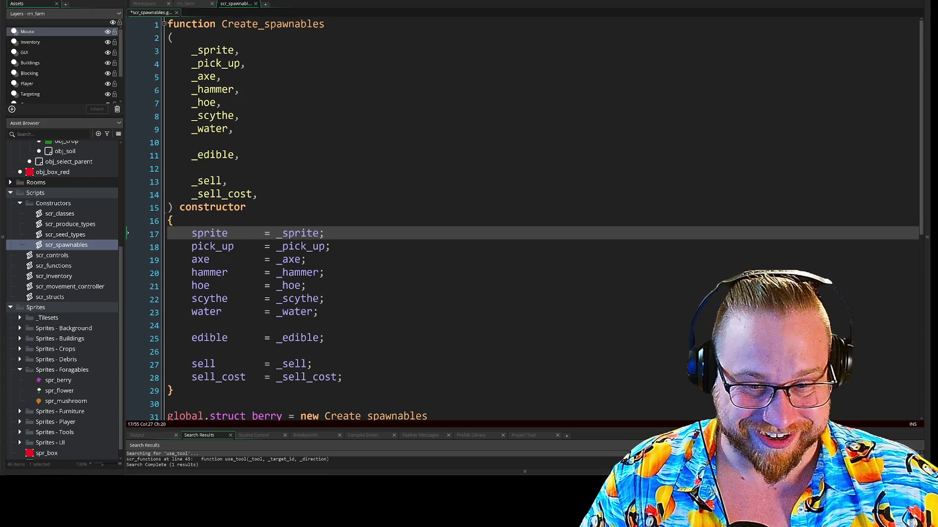
scroll(525, 220, down, 4)
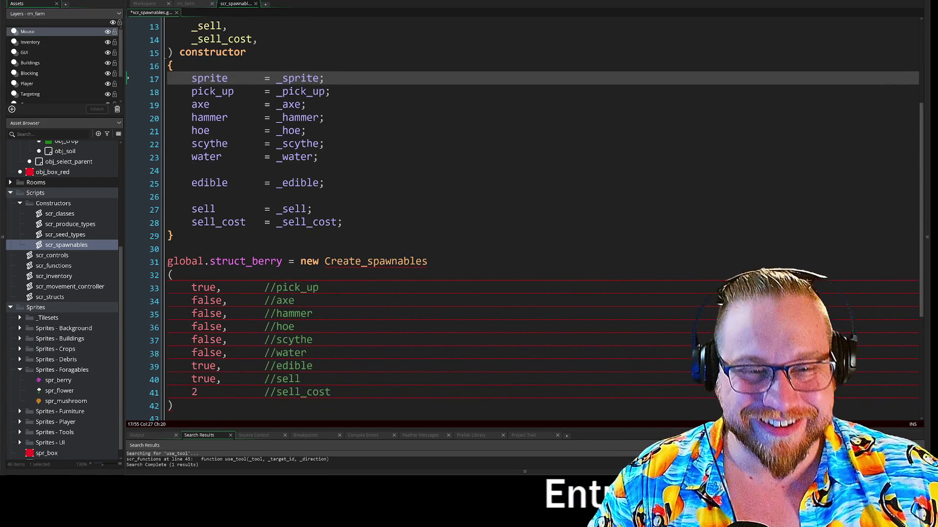
Step: Insert spr_berry with a //Sprite comment as the berry call's first argument
click(174, 275)
key(Return)
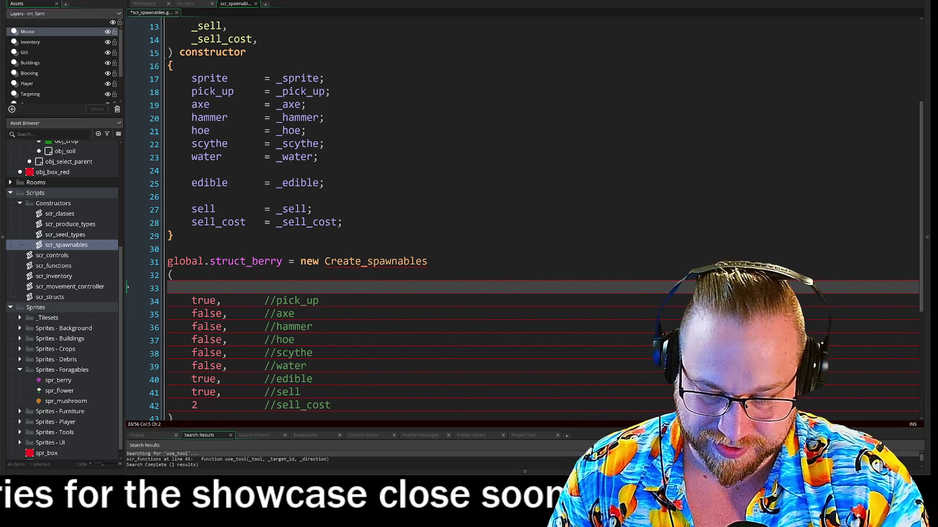
text(spr_)
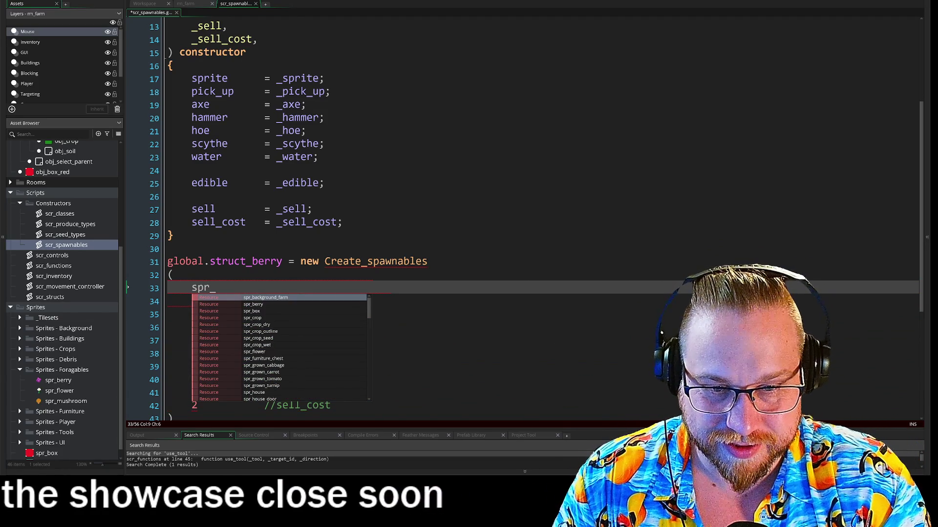
text(berry)
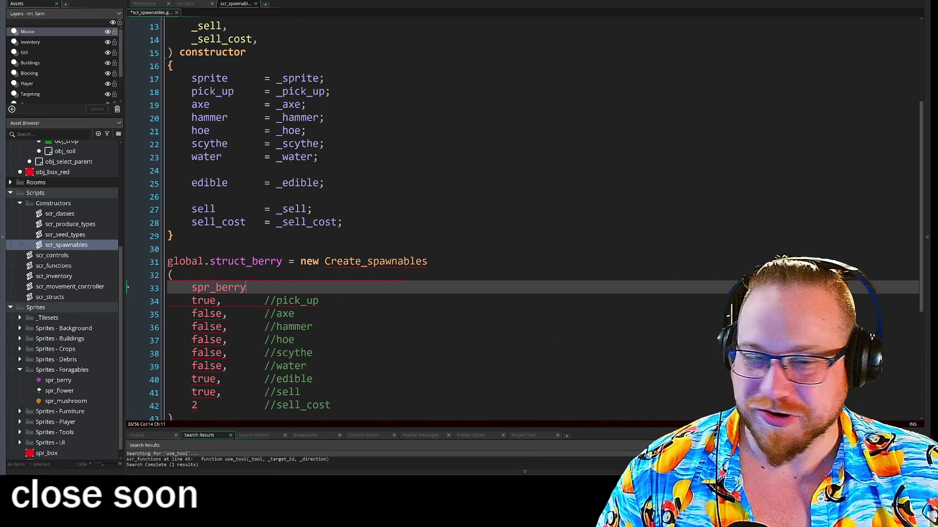
text(,  //Sprite)
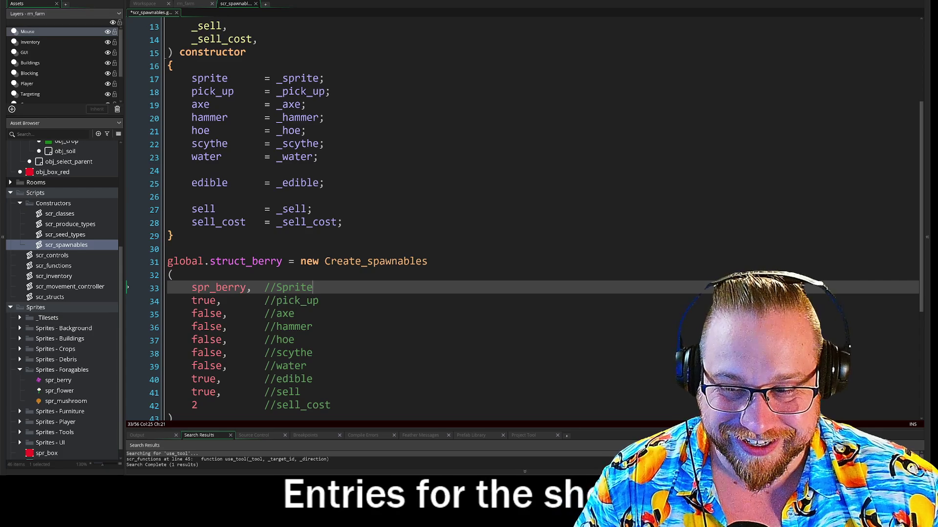
scroll(537, 220, down, 5)
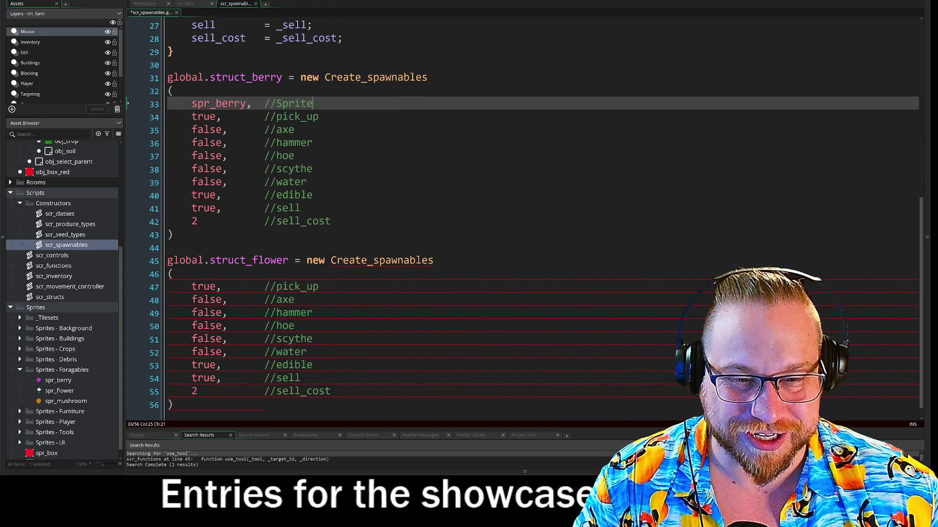
Step: Insert spr_flower as the first argument of the struct_flower call
click(173, 274)
key(Return)
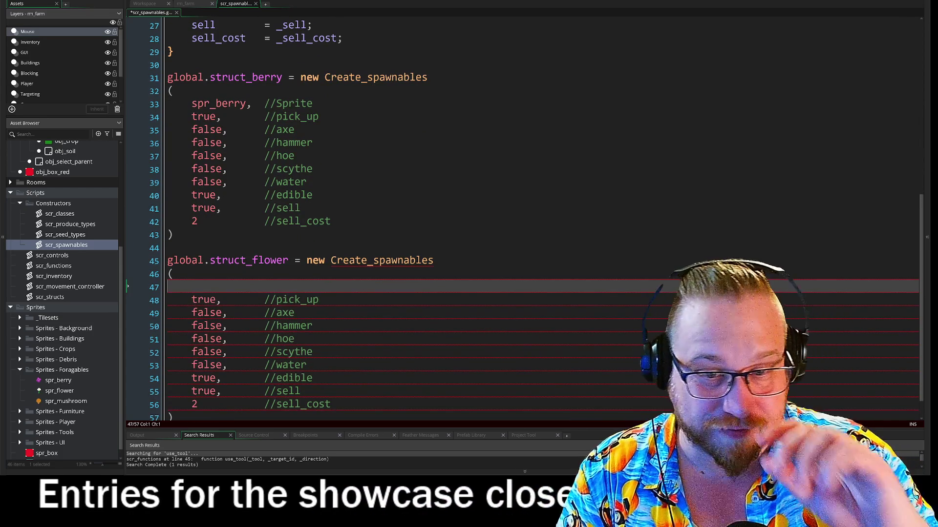
key(Tab)
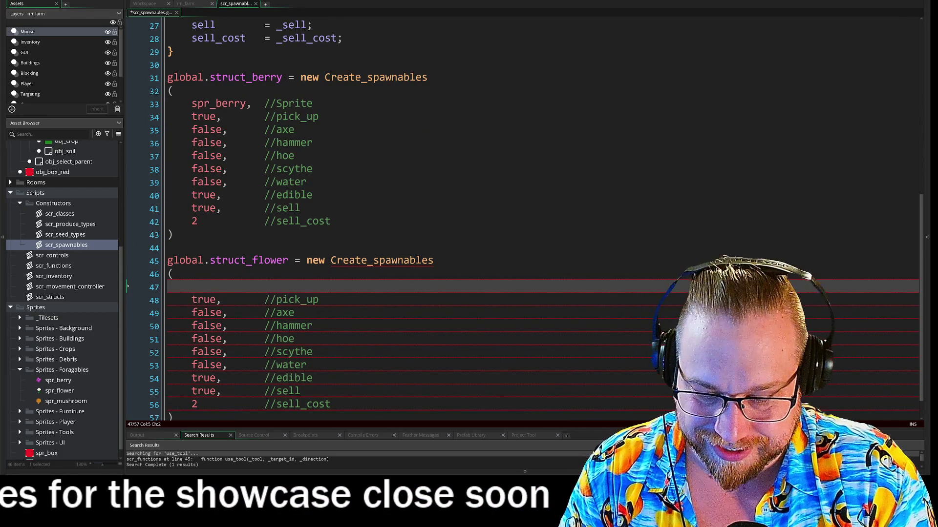
text(spr_)
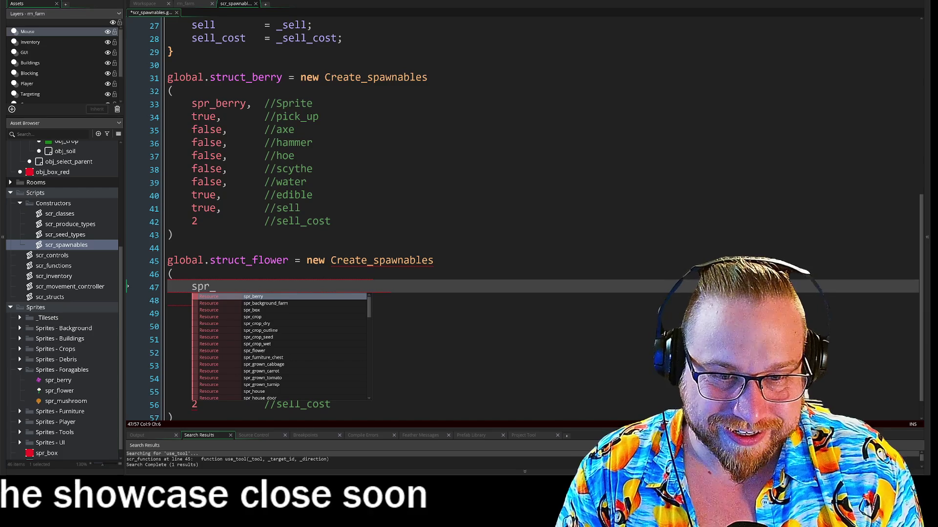
key(Down)
key(Down)
key(Down)
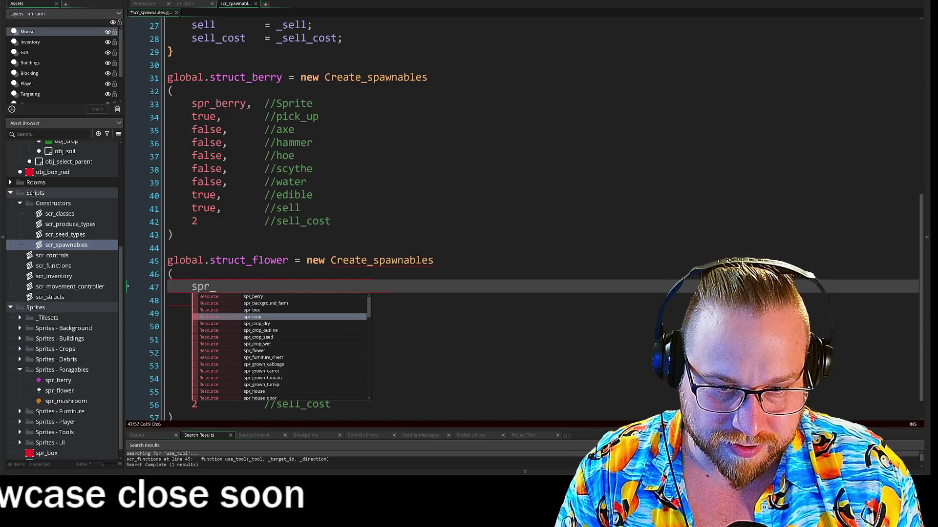
key(Down)
key(Return)
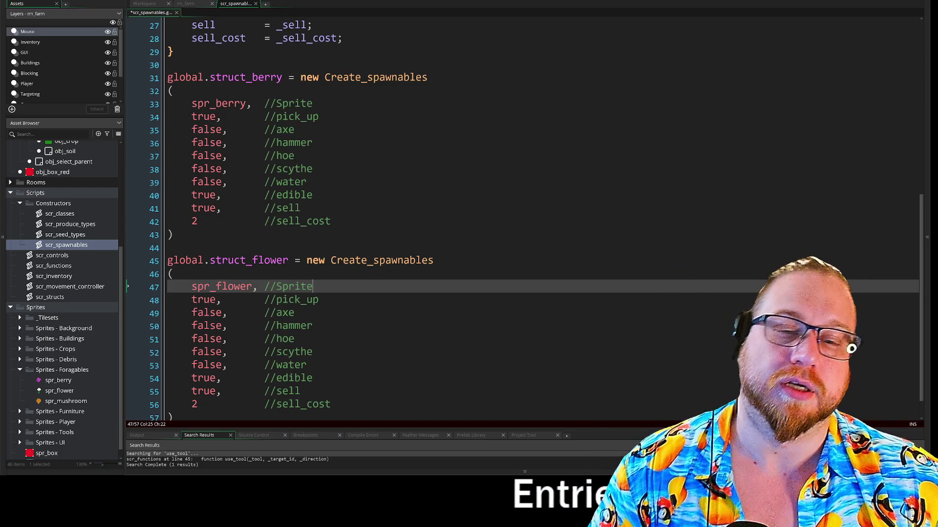
Step: Set the flower's edible value to false and add blank lines below the flower block
scroll(525, 263, down, 1)
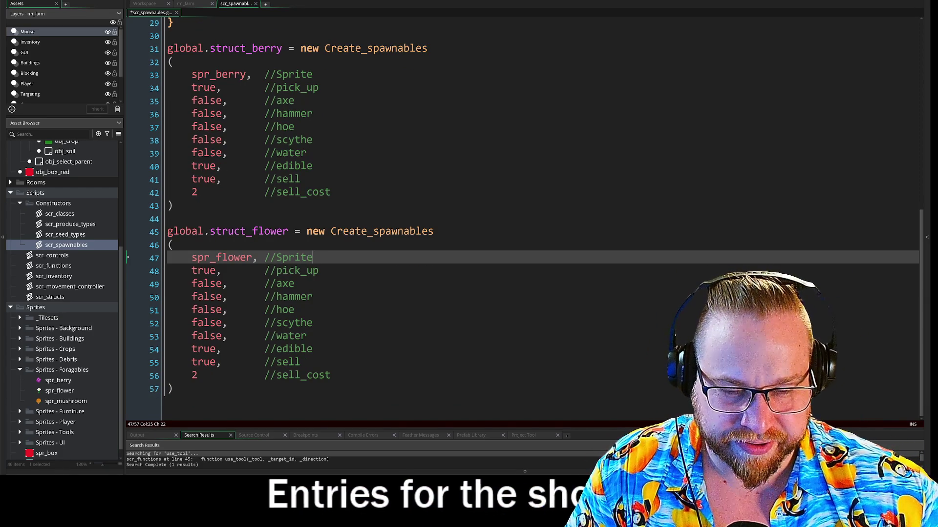
click(192, 350)
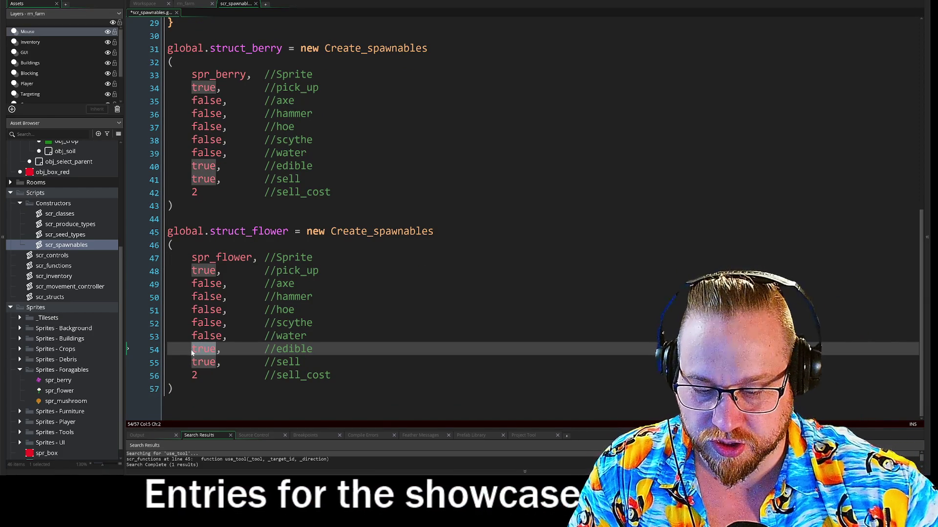
text(false)
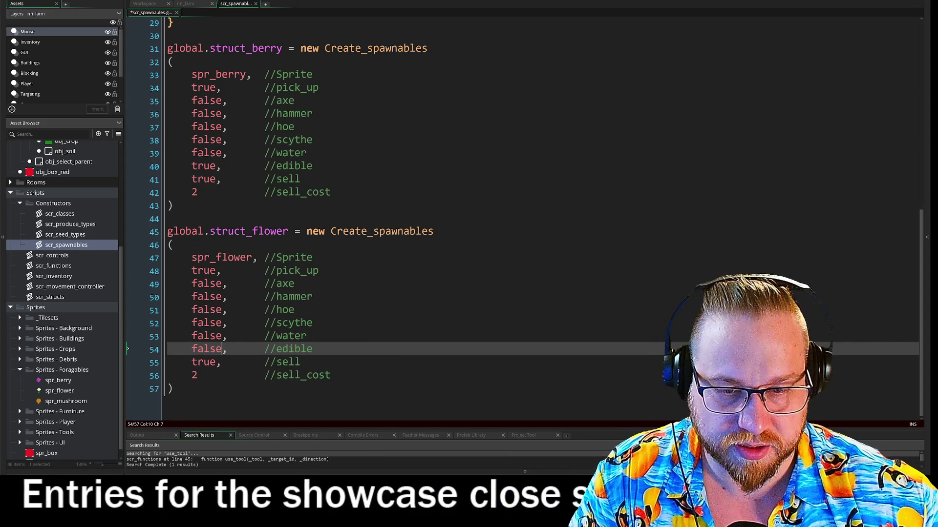
key(Down)
key(Down)
key(shift+Home)
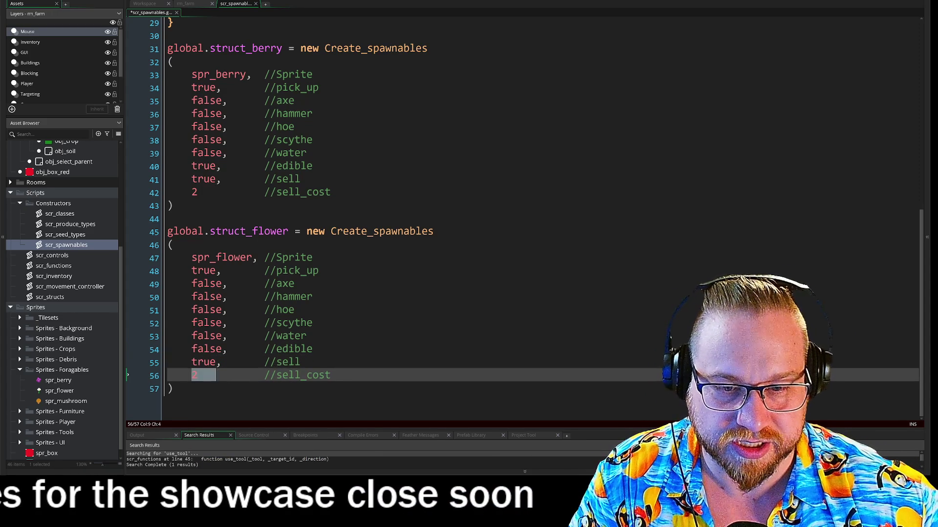
key(End)
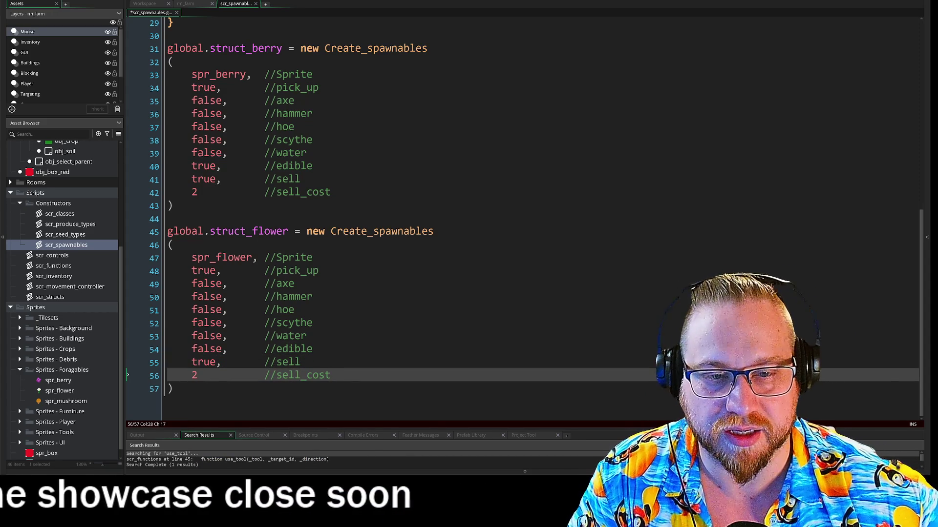
drag(827, 391, 125, 231)
key(ctrl+c)
click(240, 389)
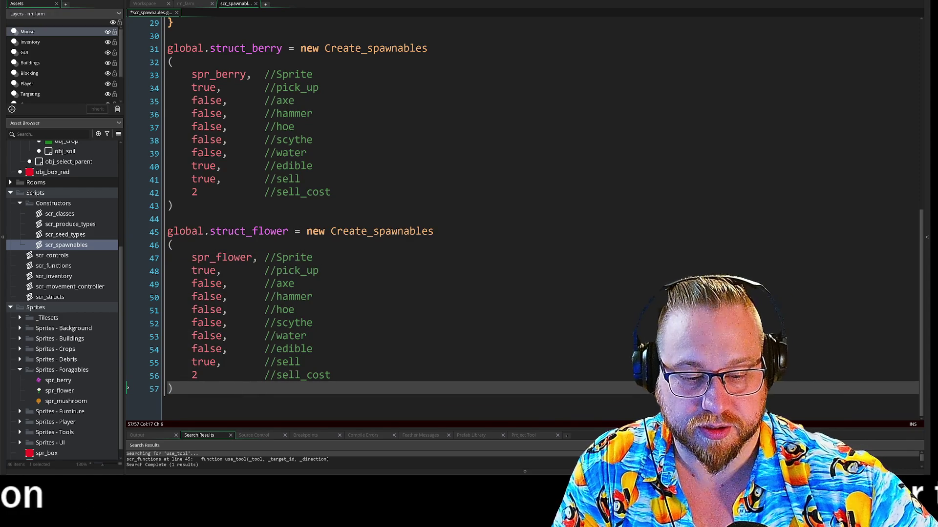
key(Return)
key(Return)
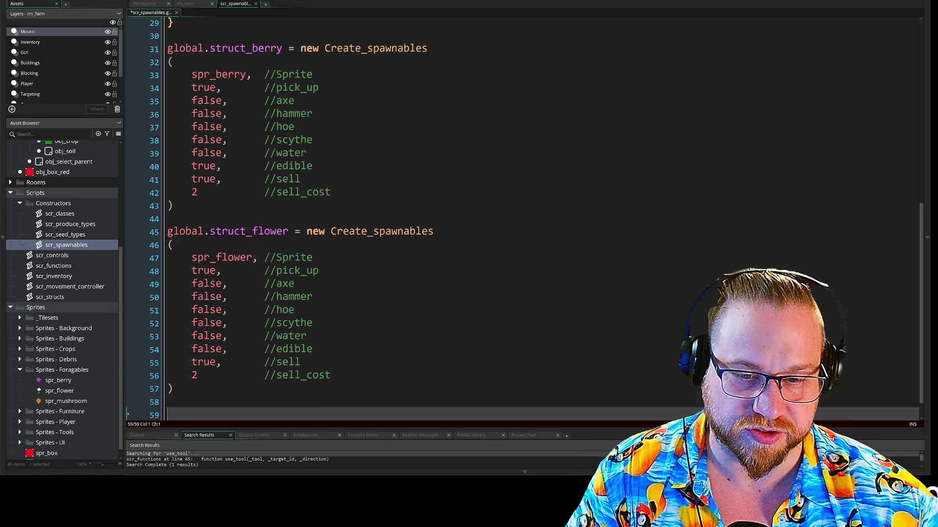
Step: Paste a copy of the flower block and rename it global.struct_mushroom using spr_mushroom
key(ctrl+v)
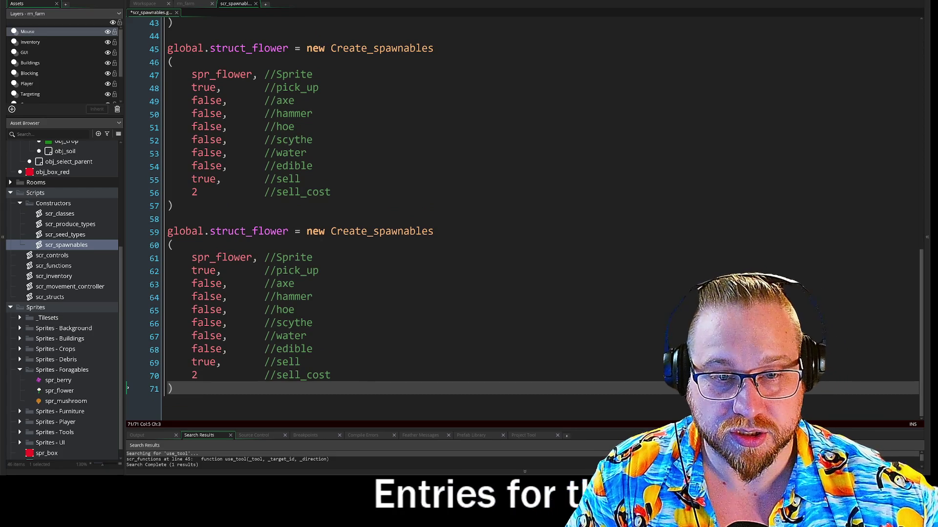
drag(252, 232, 287, 234)
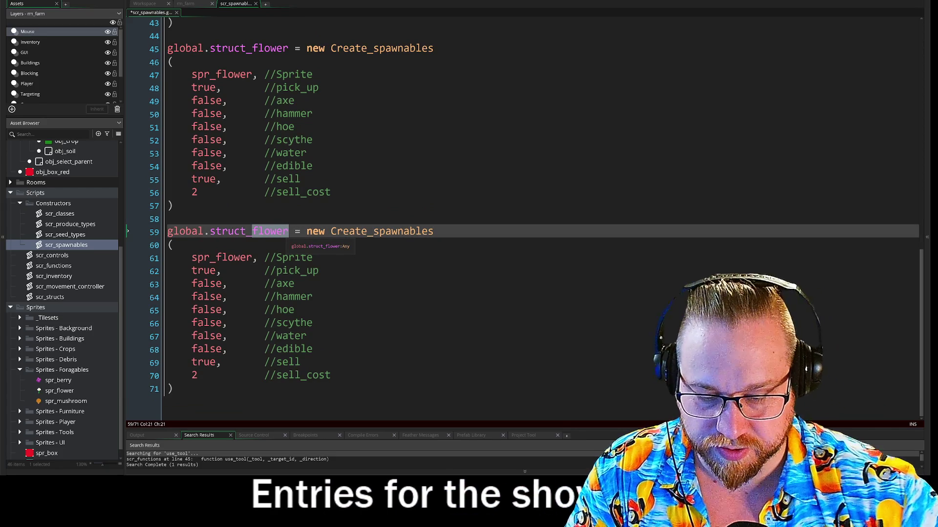
text(mushroo)
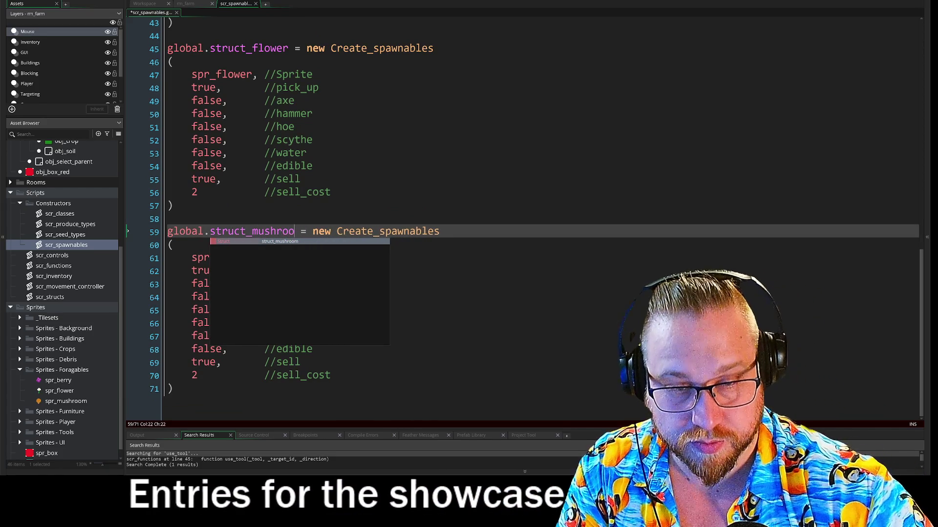
text(m)
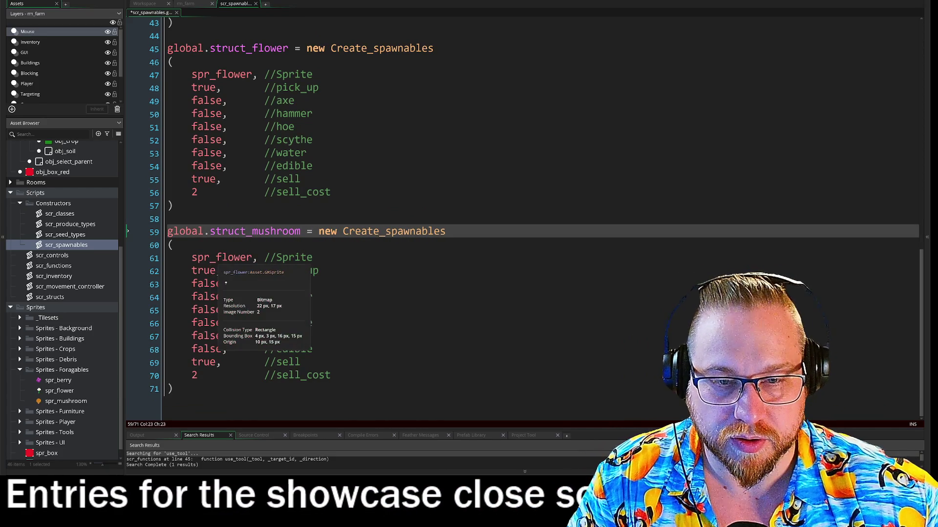
double_click(239, 258)
text(m)
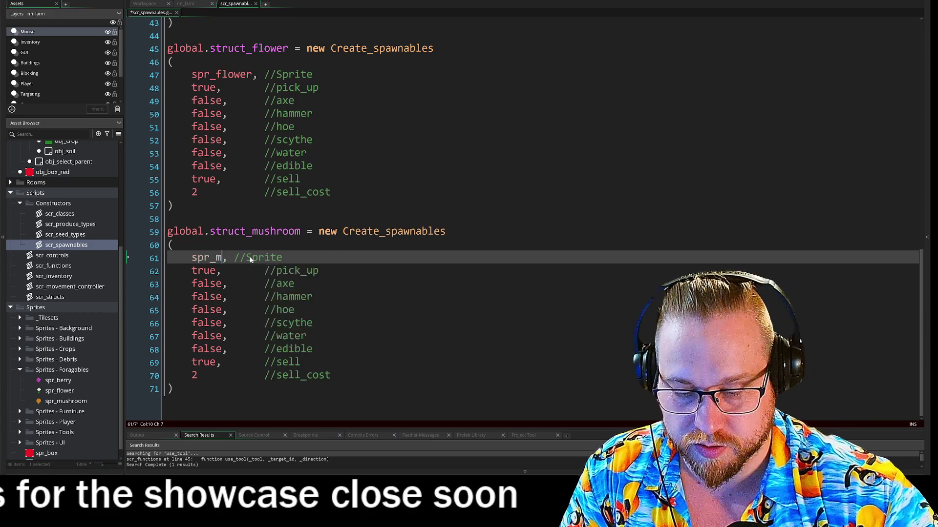
text(ush)
key(Return)
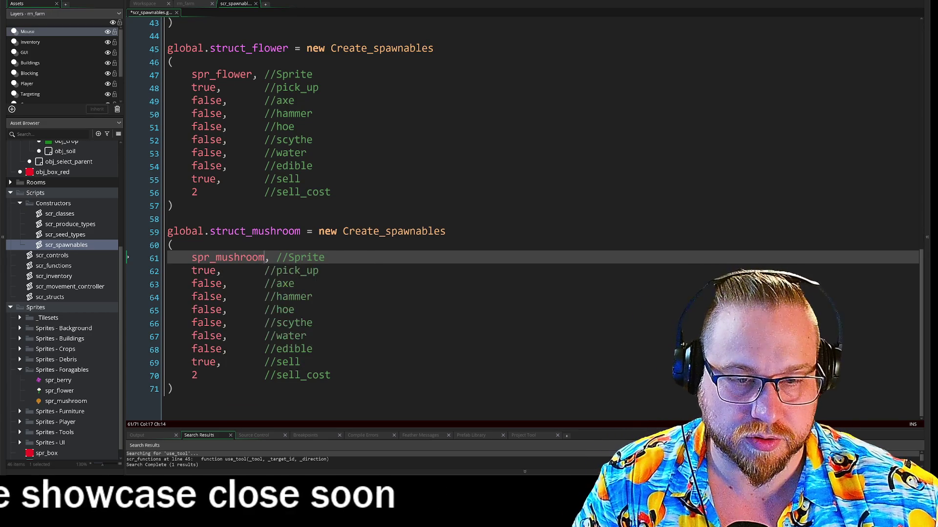
Step: Line up the property comments in the mushroom block
key(Down)
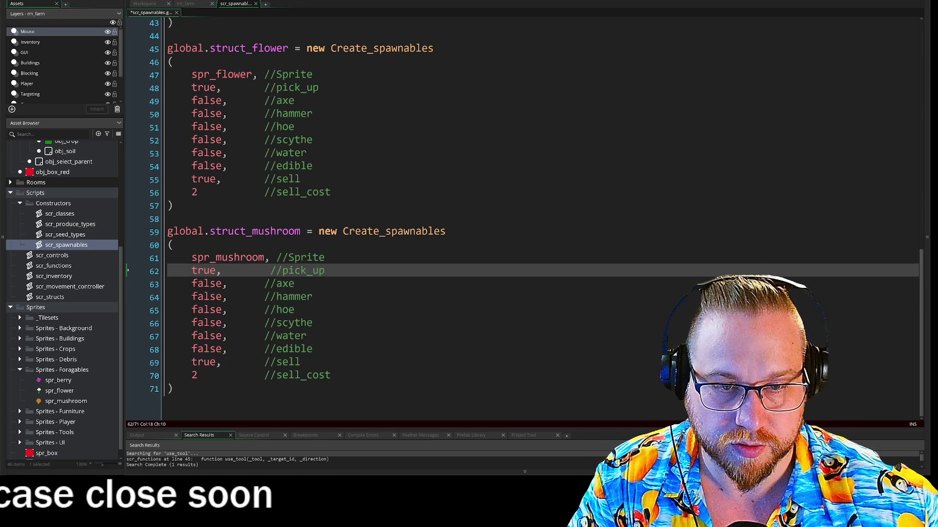
key(Down)
key(Down)
click(277, 257)
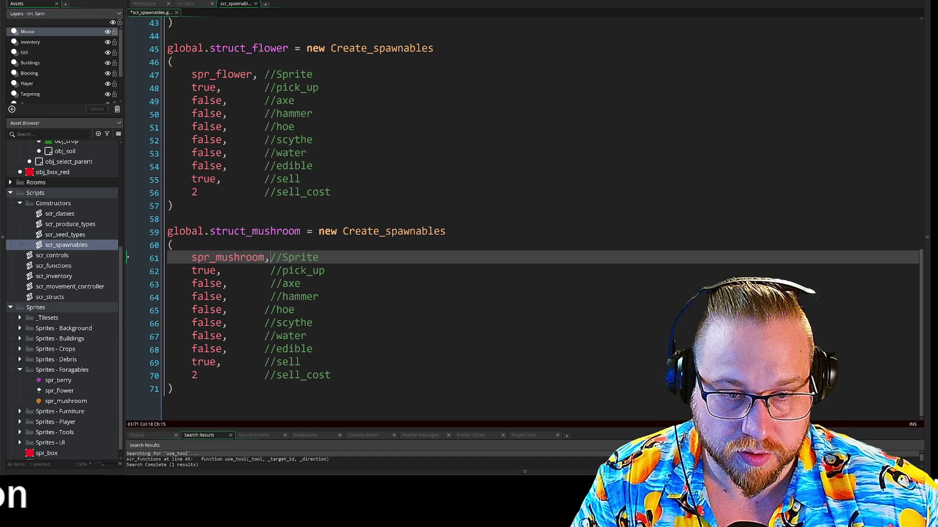
key(Down)
key(Down)
key(Down)
key(space)
key(Down)
key(space)
key(Down)
key(space)
key(Down)
key(space)
key(Down)
key(space)
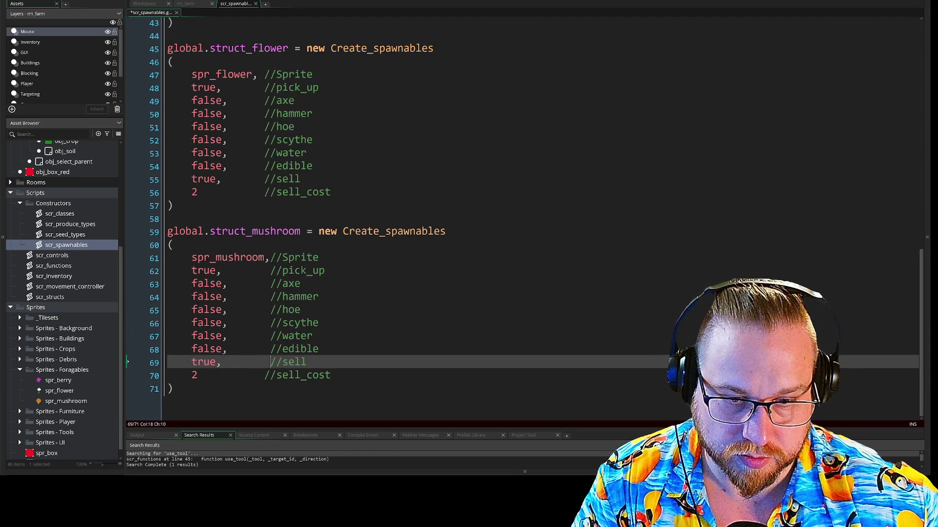
key(Down)
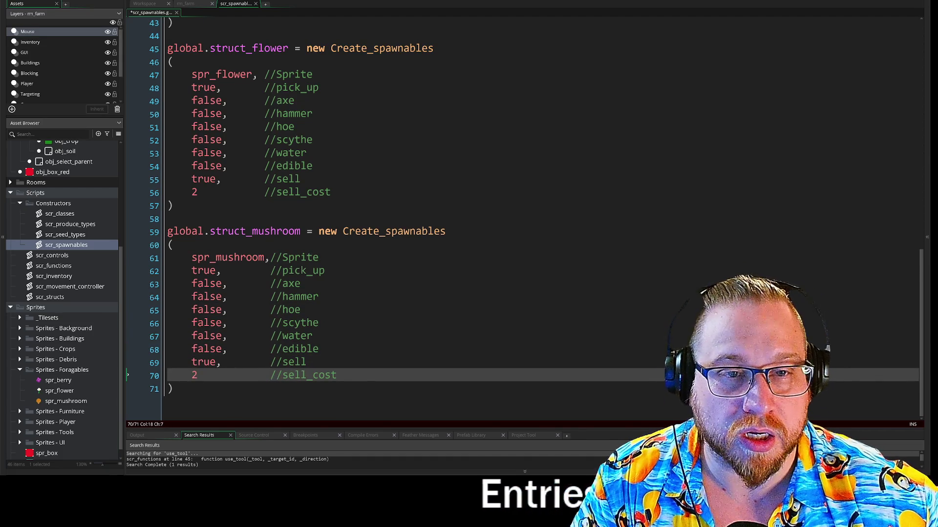
drag(192, 270, 281, 275)
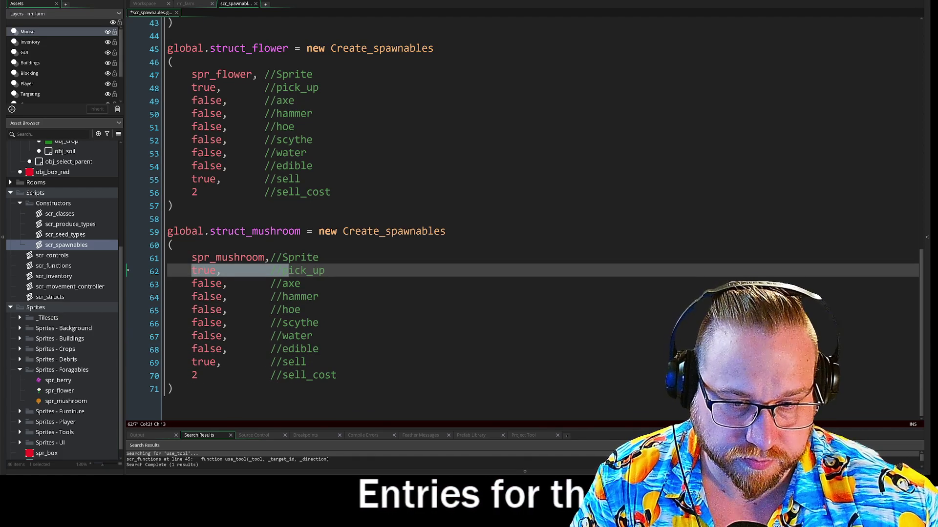
Step: Set the mushroom's edible to true, then select the block and add blank lines below it
double_click(214, 349)
text(true)
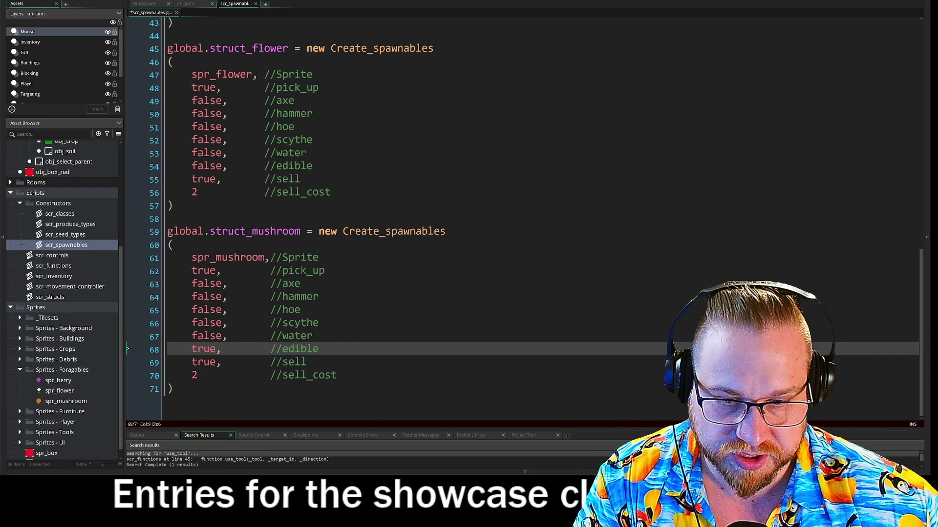
click(171, 389)
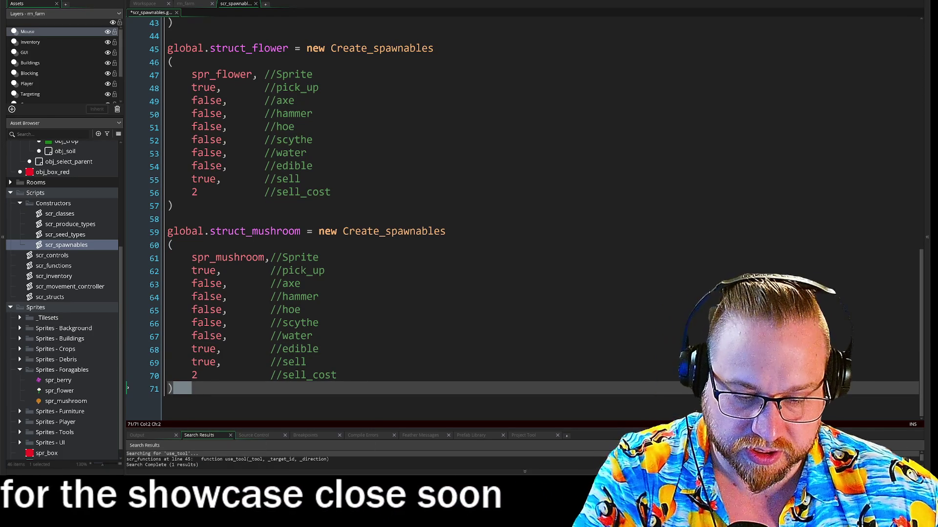
mouse_move(172, 389)
mouse_down()
mouse_move(152, 362)
mouse_move(150, 233)
mouse_up()
key(ctrl+c)
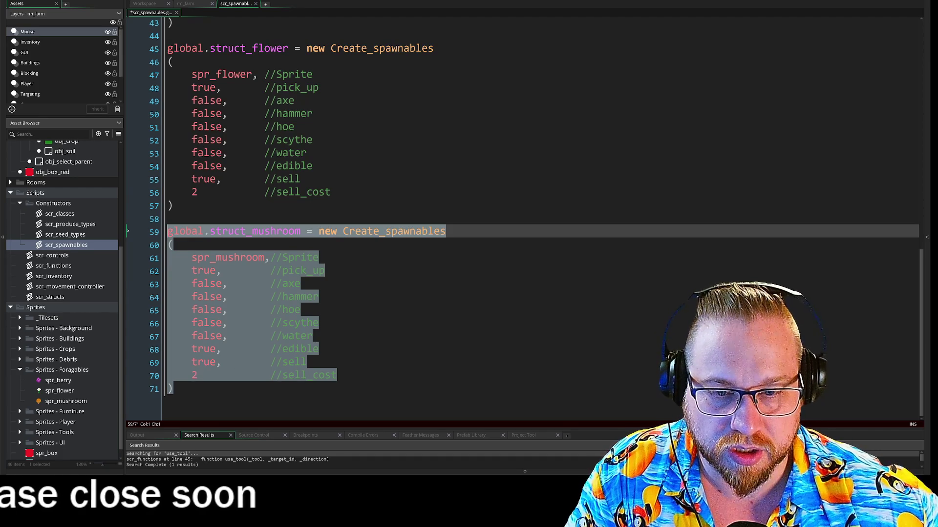
click(172, 389)
key(Return)
key(Return)
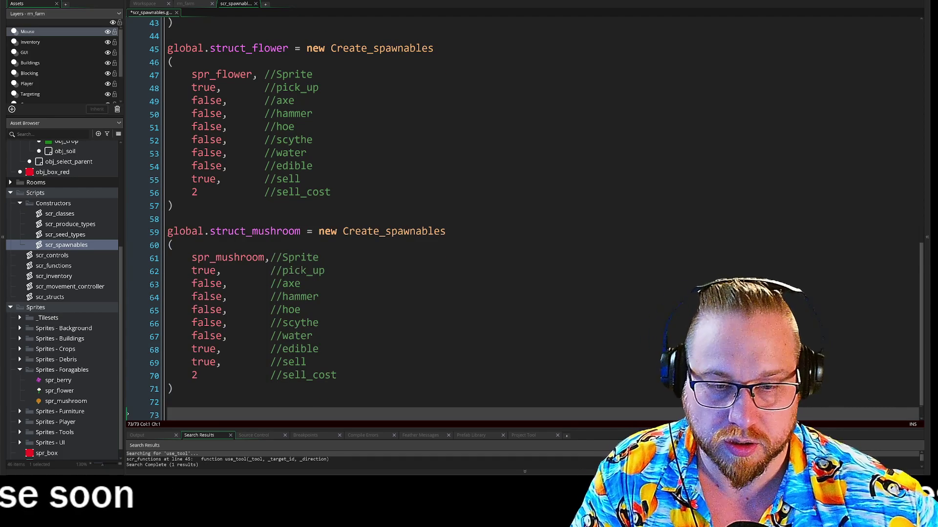
Step: Paste the mushroom block and rename it global.struct_wood using spr_wood
key(ctrl+v)
drag(252, 258, 277, 258)
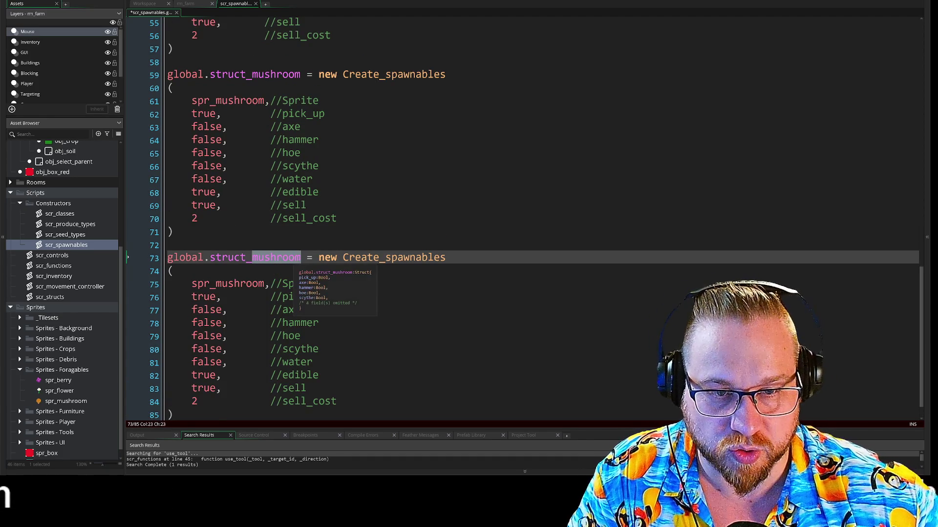
text(wood)
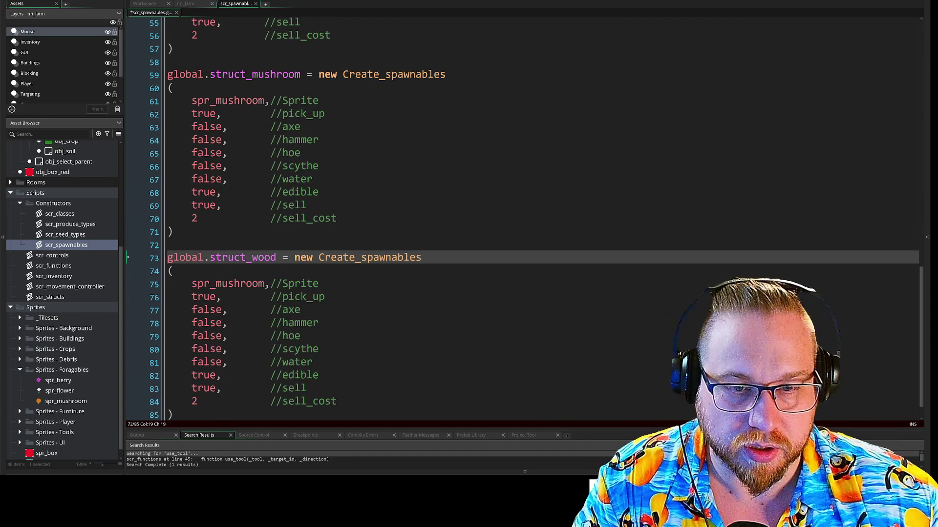
scroll(532, 220, down, 1)
drag(217, 274, 259, 276)
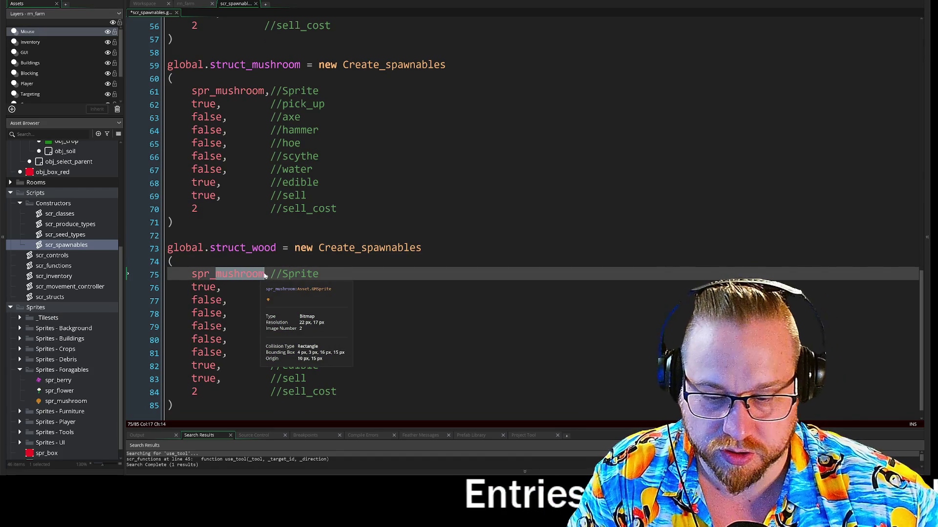
text(wood)
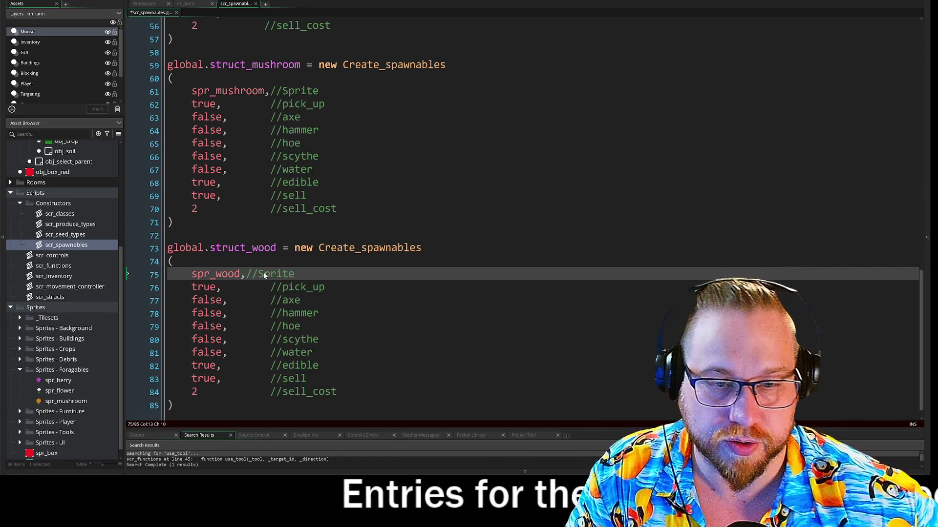
Step: Line up the Sprite and property comments in the wood block
click(246, 274)
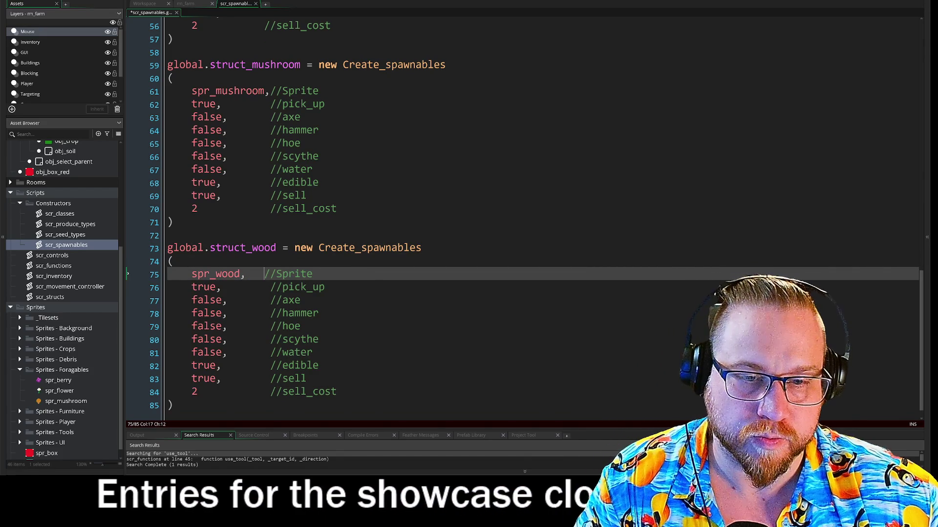
key(Tab)
key(Down)
drag(267, 287, 267, 401)
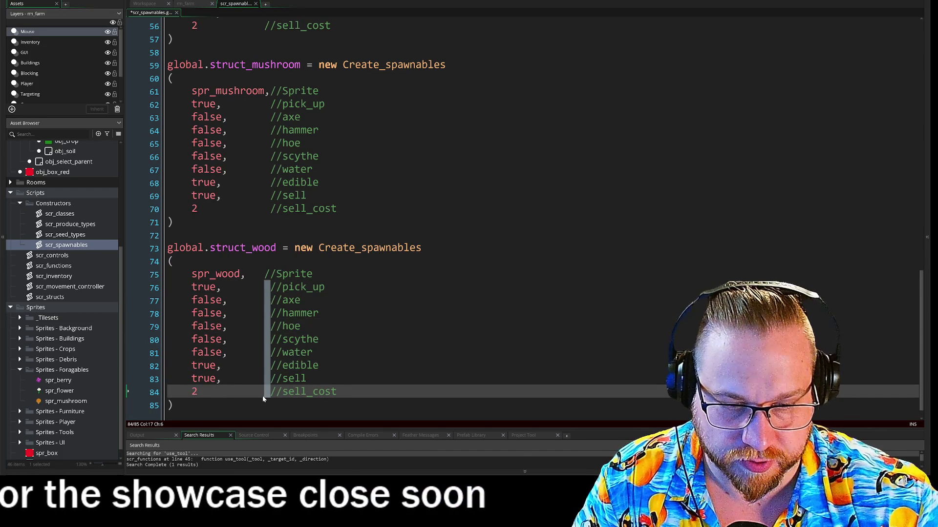
key(BackSpace)
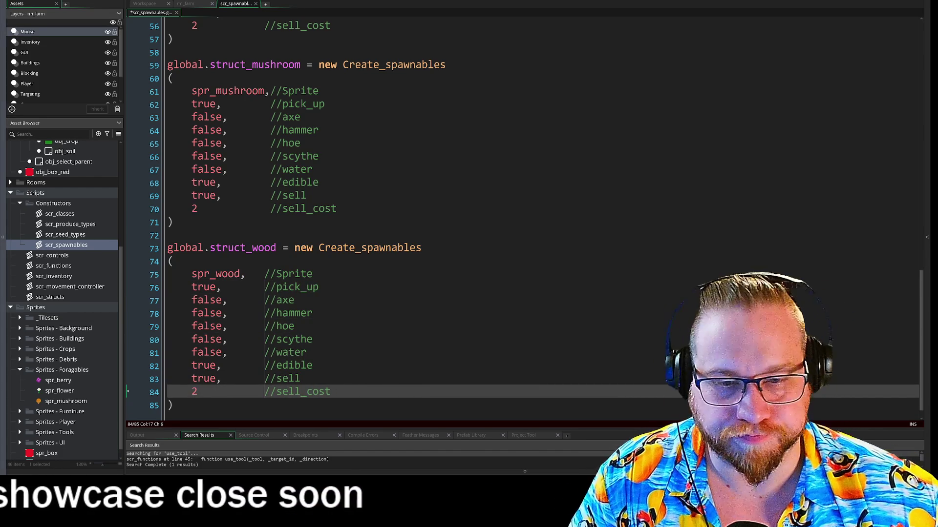
Step: Set wood's pick_up to false, axe to true, edible to false and sell_cost to 1
click(213, 290)
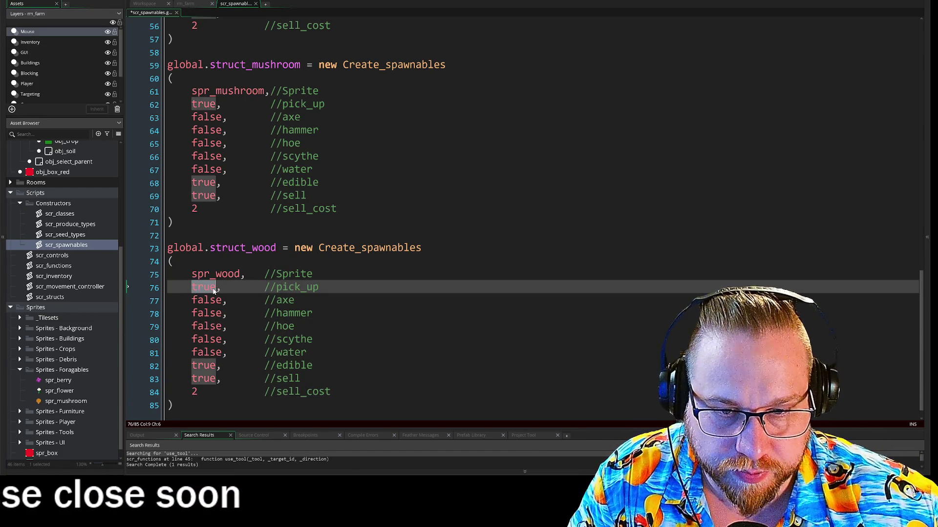
text(fals)
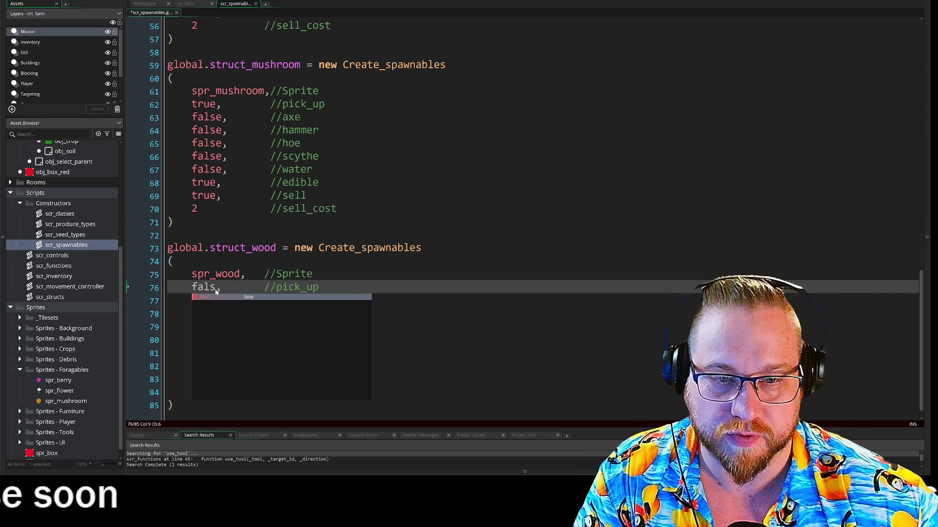
text(e)
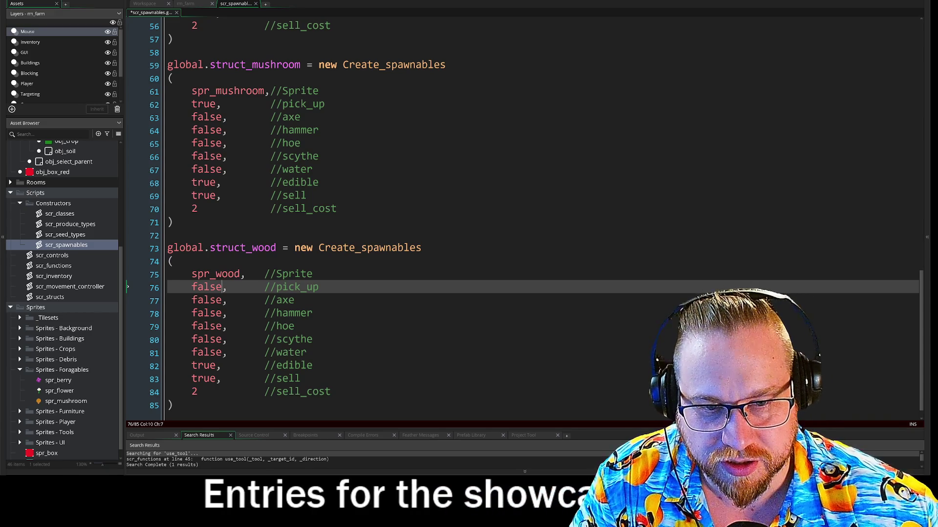
double_click(193, 300)
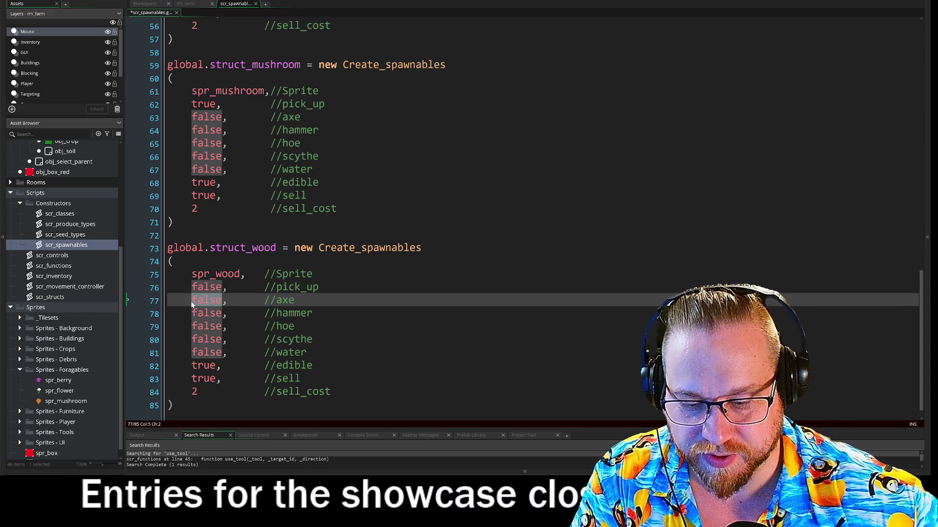
text(true)
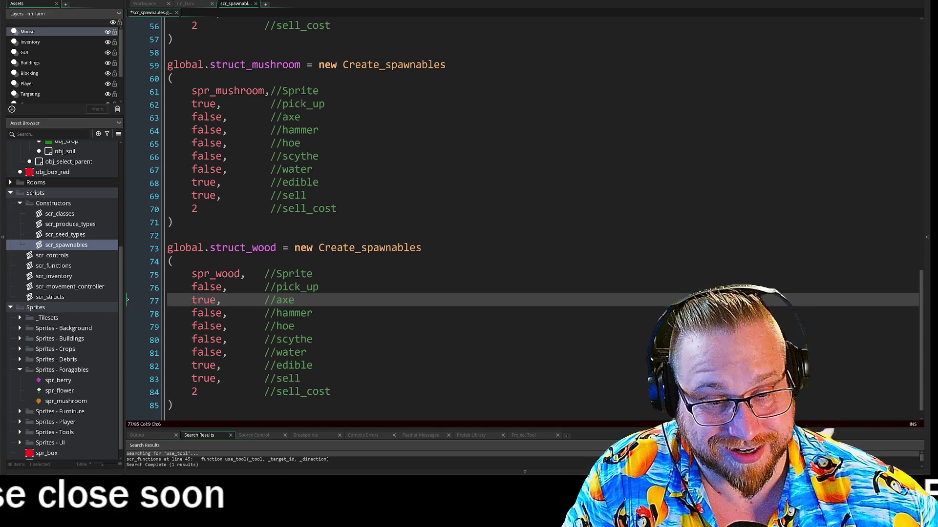
click(200, 366)
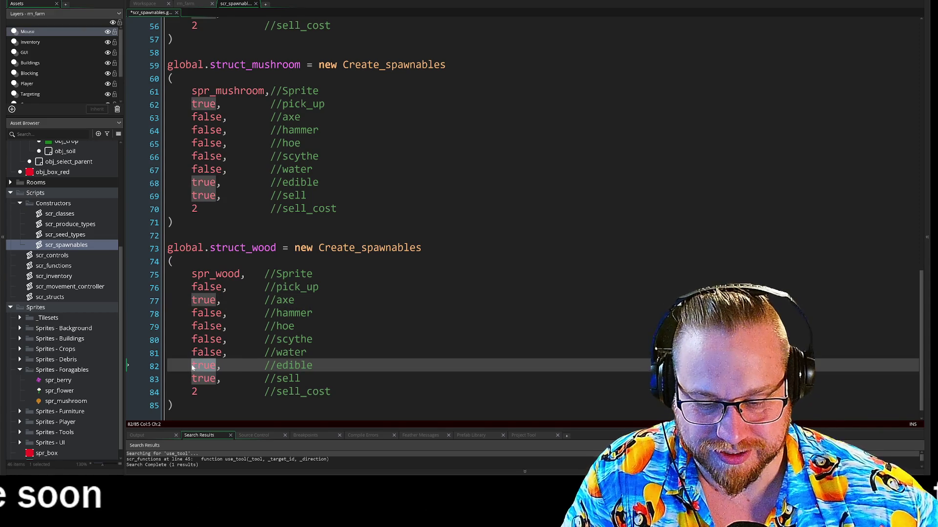
text(false)
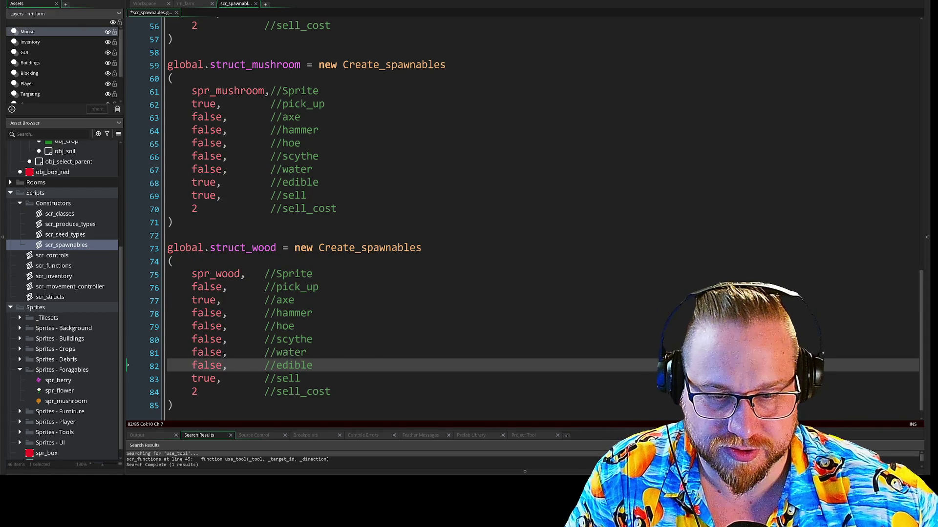
drag(215, 379, 195, 382)
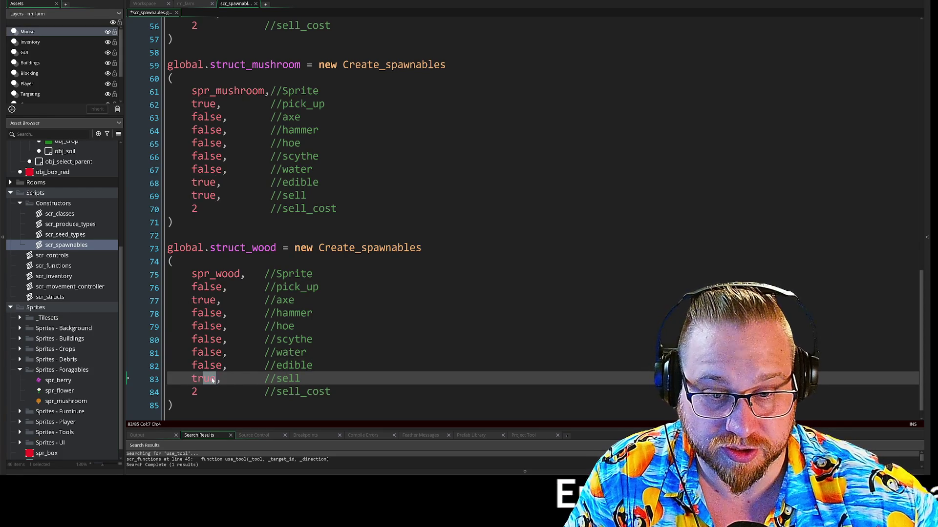
click(197, 392)
text(1)
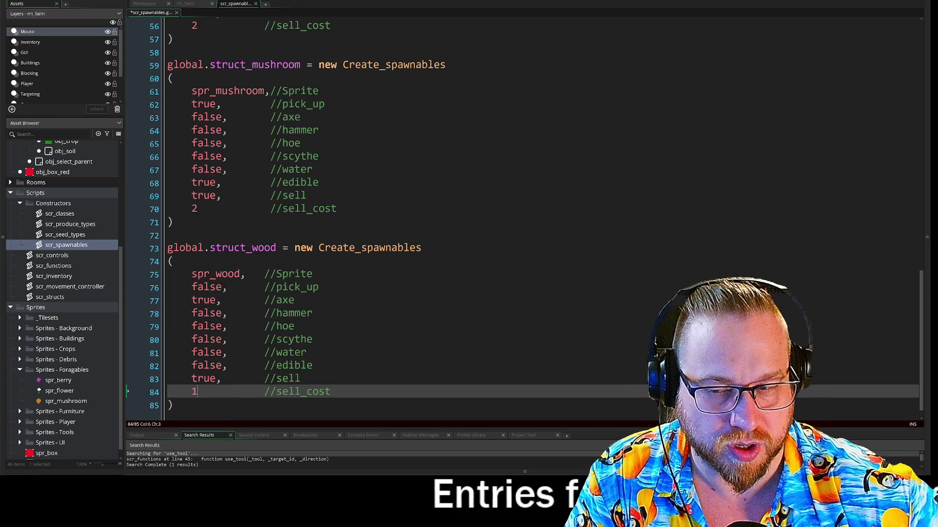
scroll(342, 219, down, 1)
Step: Duplicate the struct_wood block below itself
drag(144, 385, 153, 228)
key(ctrl+c)
key(Right)
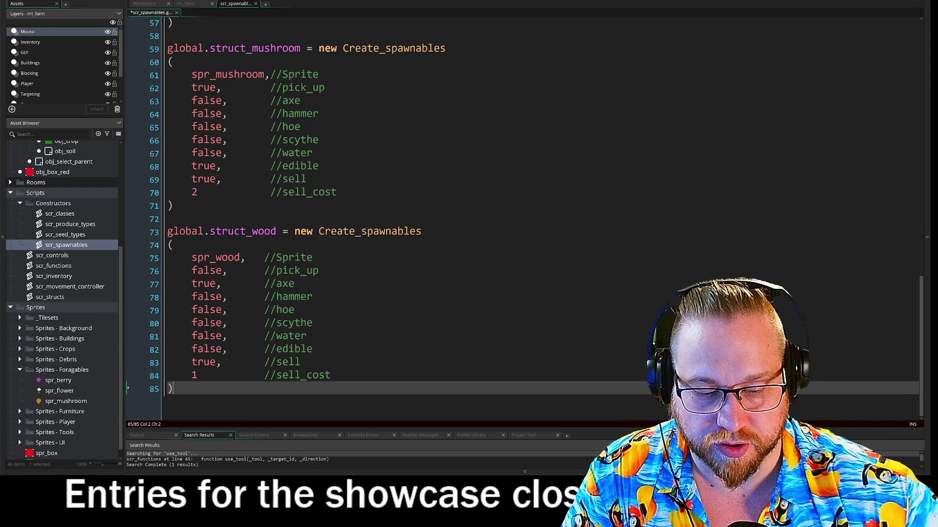
key(Return)
key(ctrl+v)
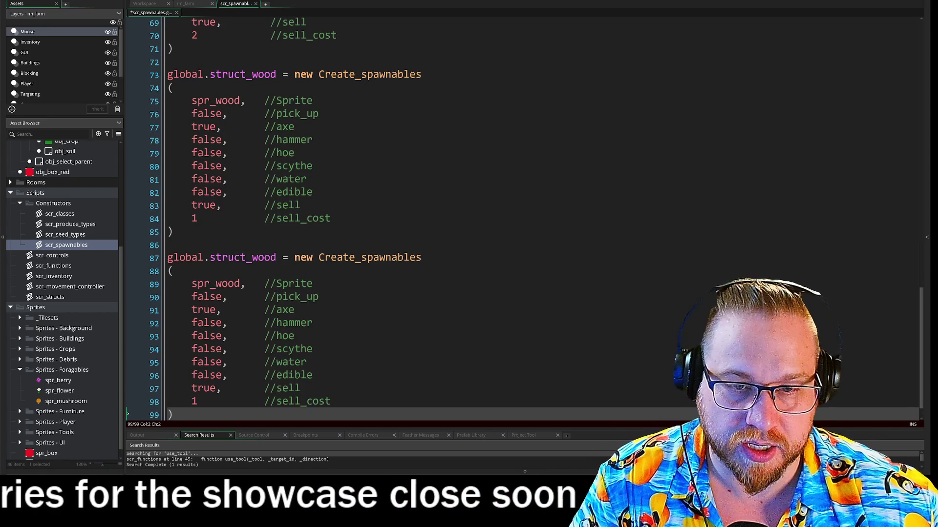
Step: Rename the copy to struct_weed with spr_weed, setting axe false and scythe true
scroll(293, 244, down, 1)
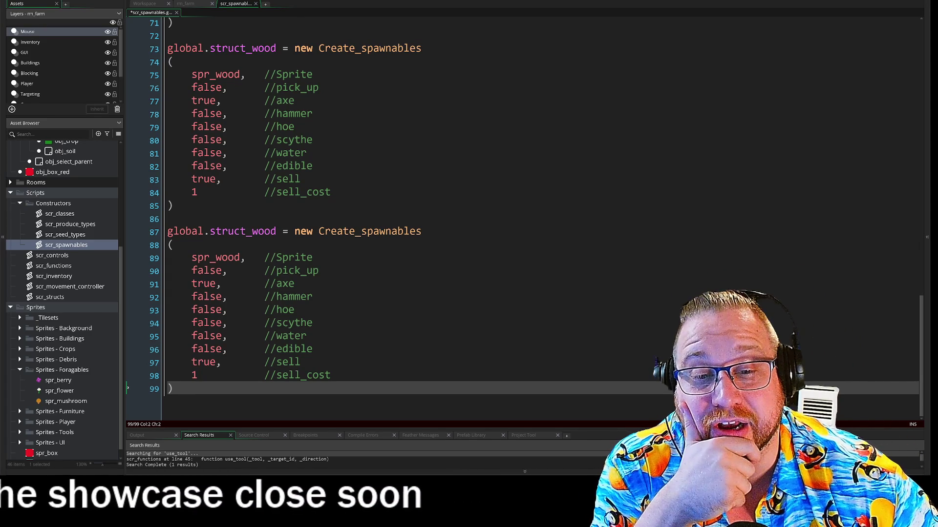
drag(216, 257, 240, 259)
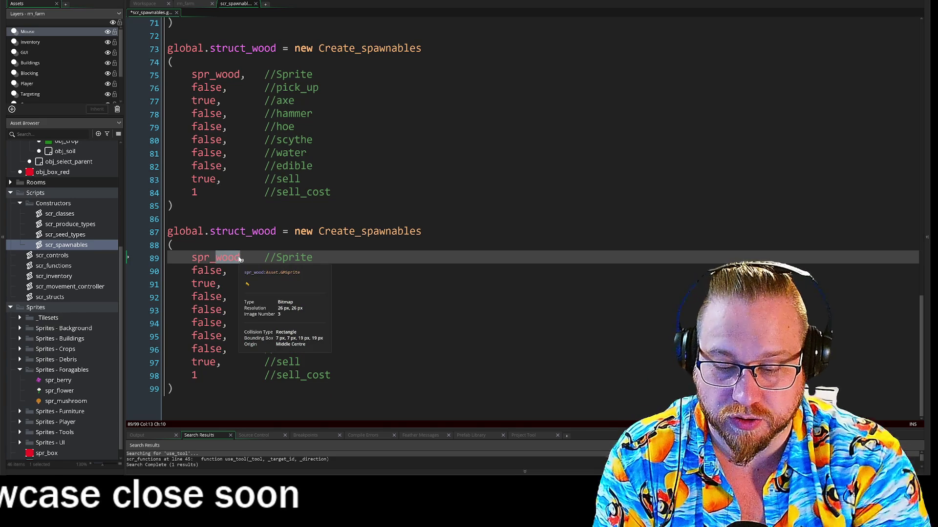
text(weed)
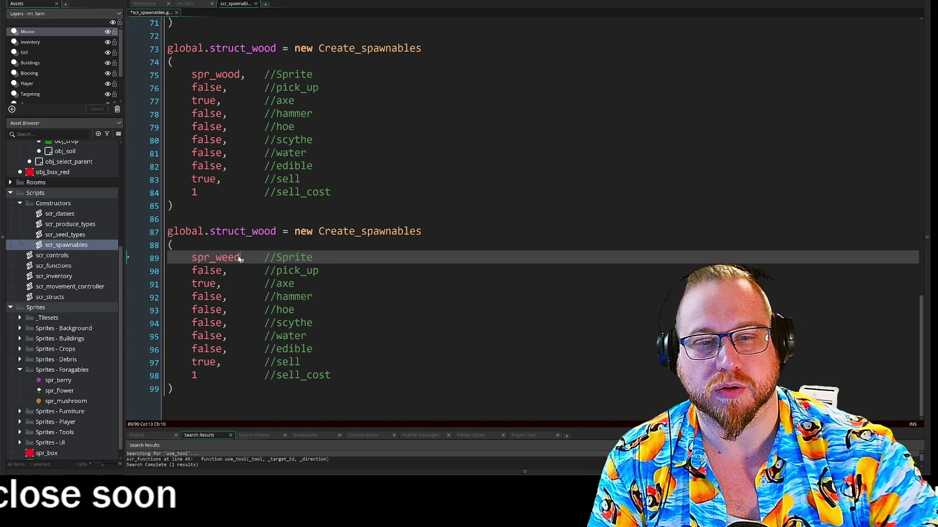
click(264, 231)
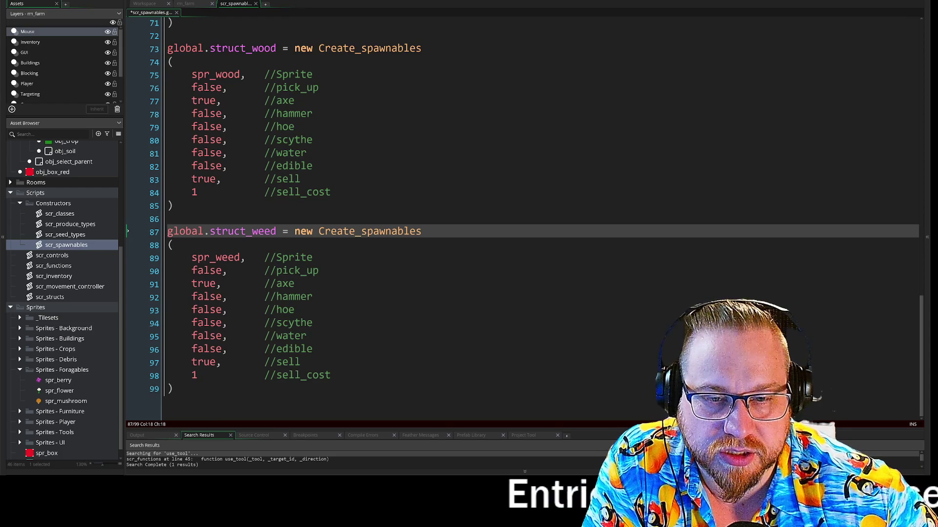
double_click(212, 285)
text(false)
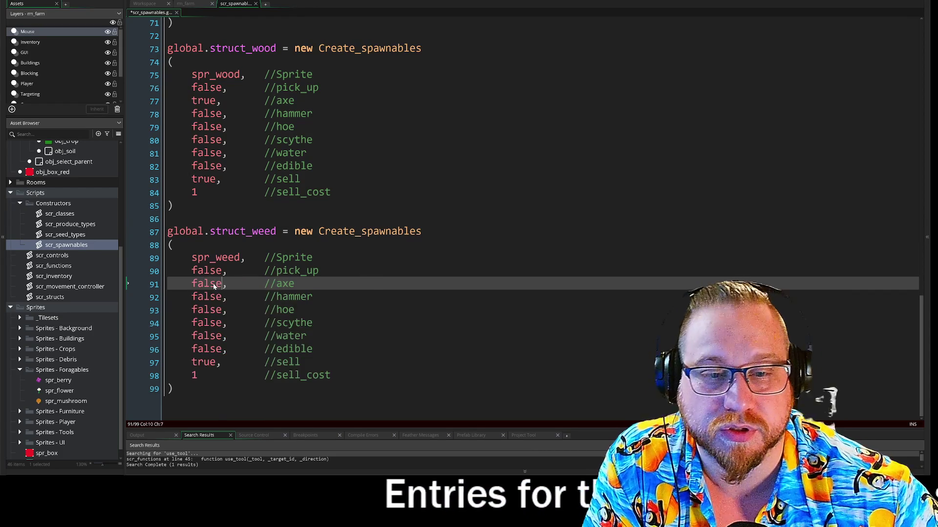
double_click(219, 324)
text(true)
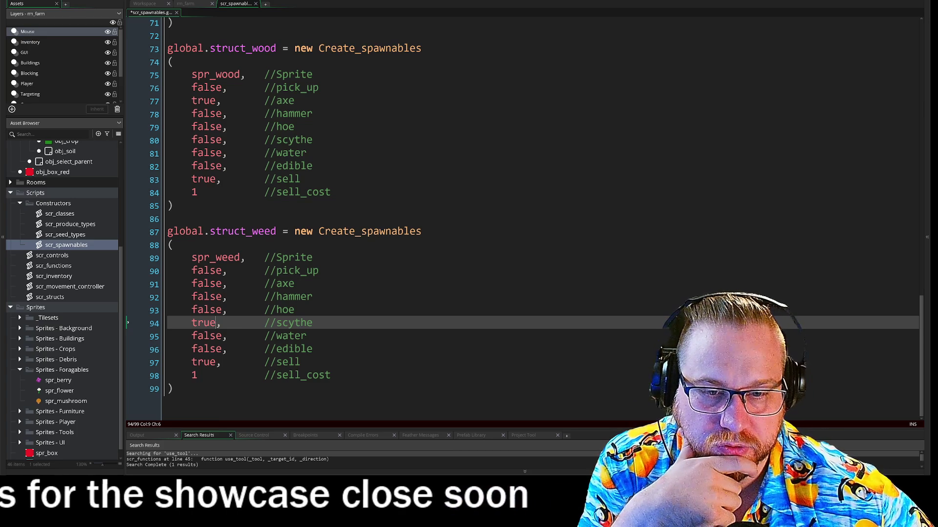
Step: Expand the Sprites - Debris folder and select the whole struct_weed block
key(End)
scroll(537, 220, up, 1)
scroll(537, 220, up, 2)
scroll(537, 219, down, 3)
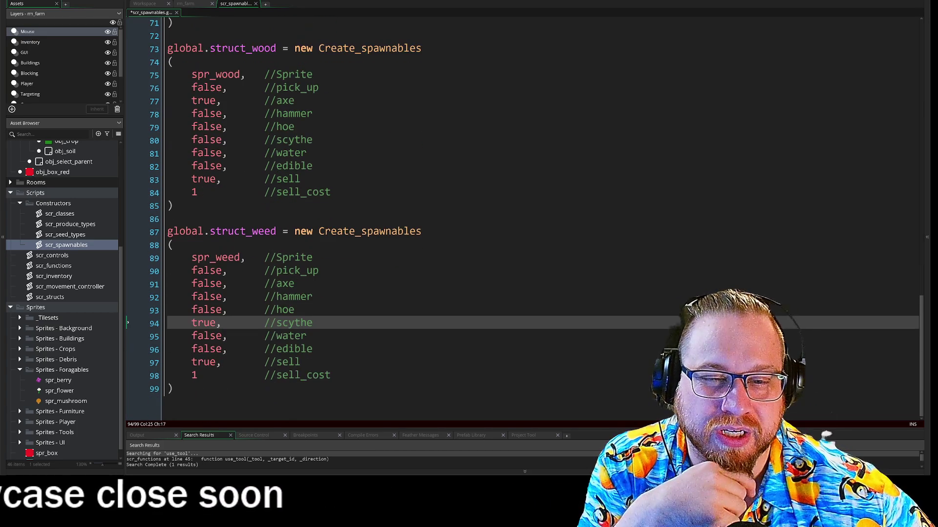
scroll(39, 380, down, 1)
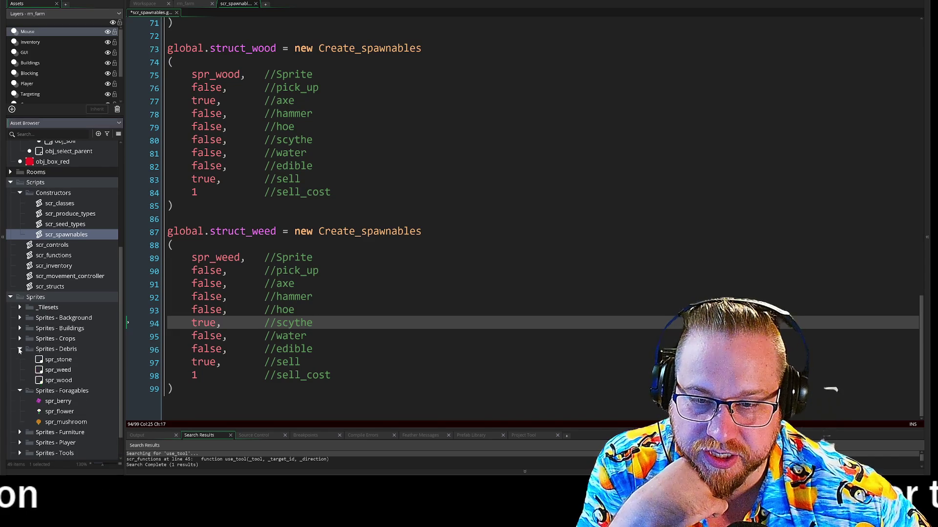
click(19, 349)
drag(173, 389, 148, 234)
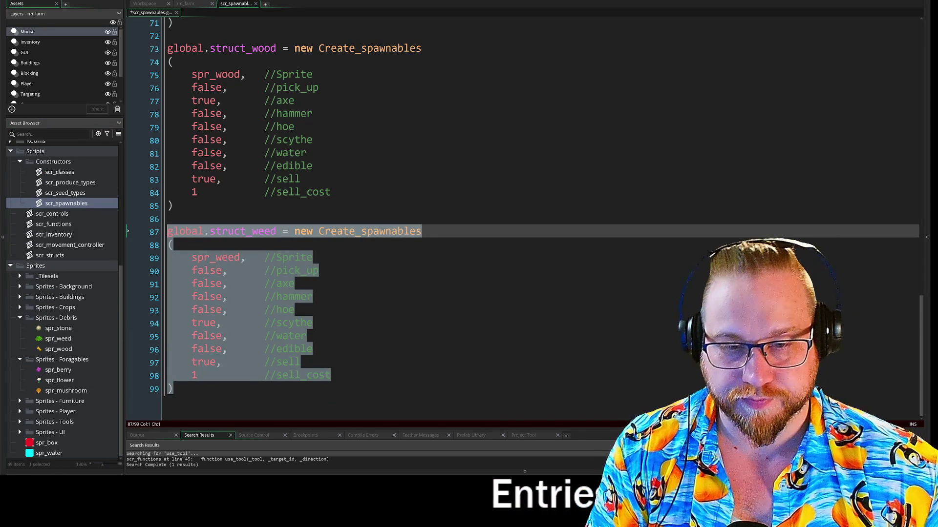
Step: Duplicate the weed block and rename it global.struct_stone using spr_stone
key(ctrl+c)
key(Right)
key(Return)
key(Return)
key(ctrl+v)
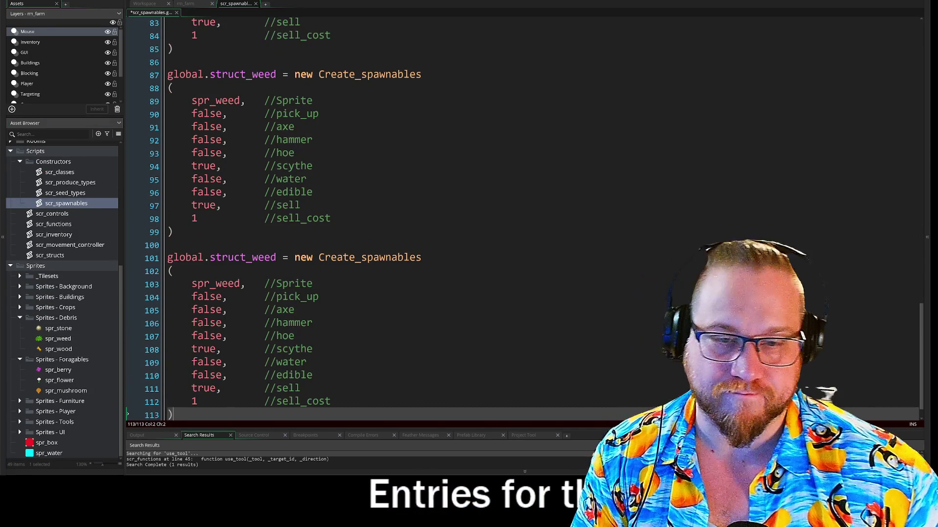
double_click(264, 257)
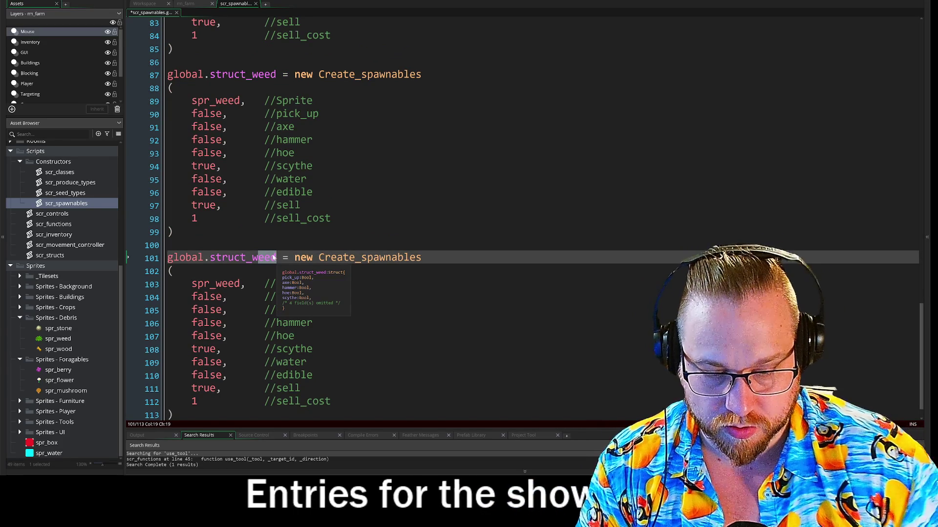
key(BackSpace)
text(stone)
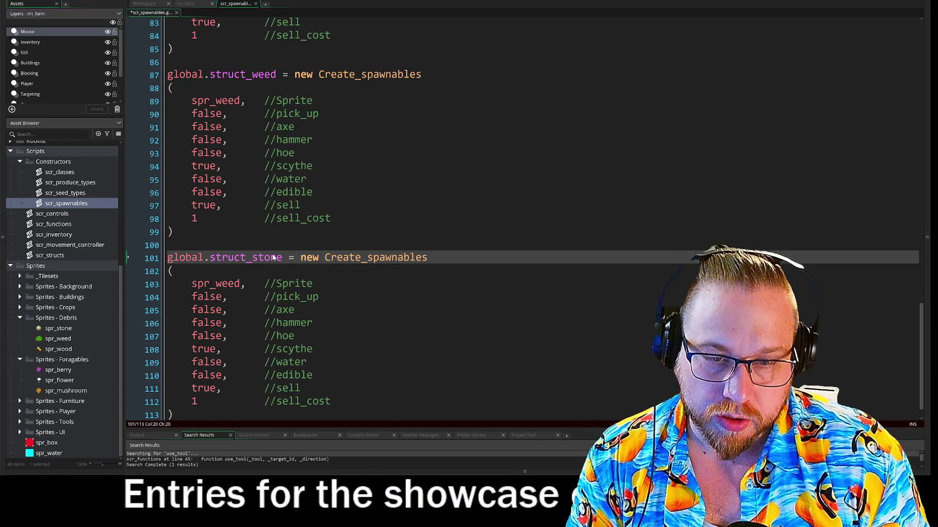
key(Down)
key(Down)
key(ctrl+Right)
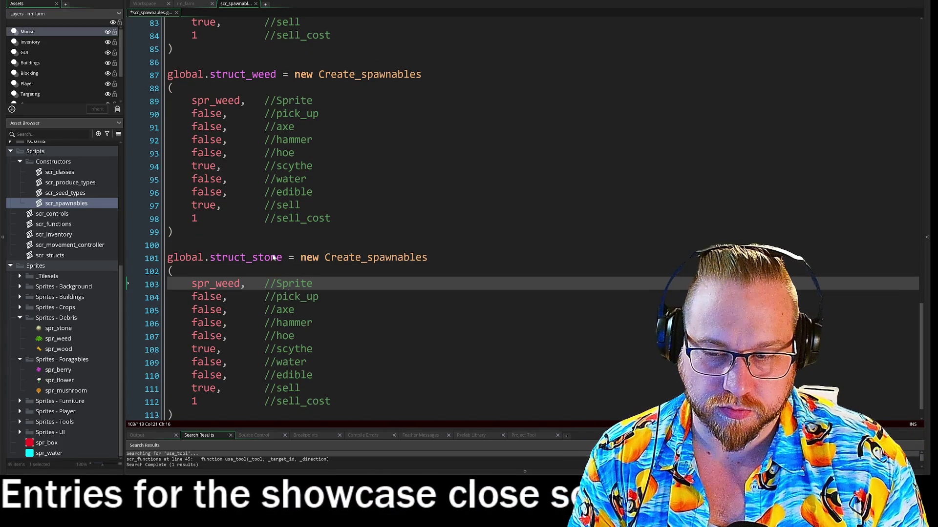
key(BackSpace)
key(BackSpace)
key(BackSpace)
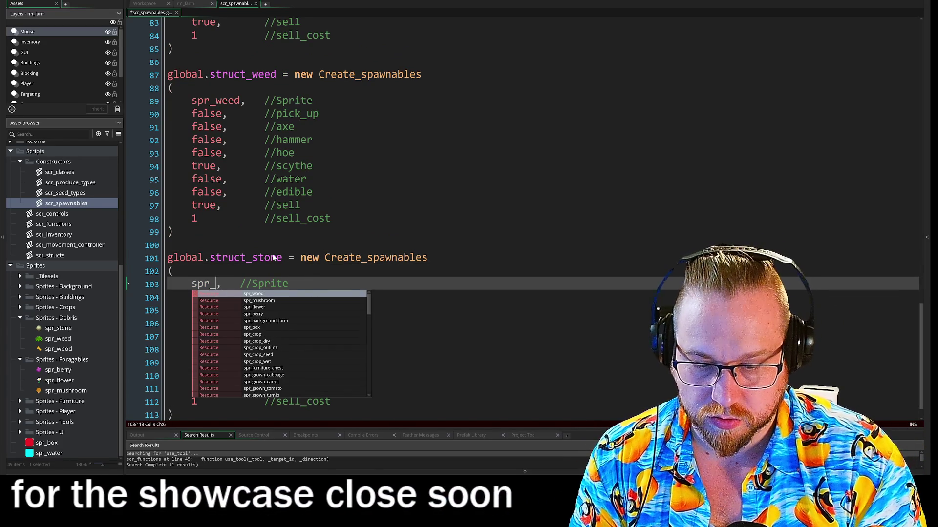
text(stone)
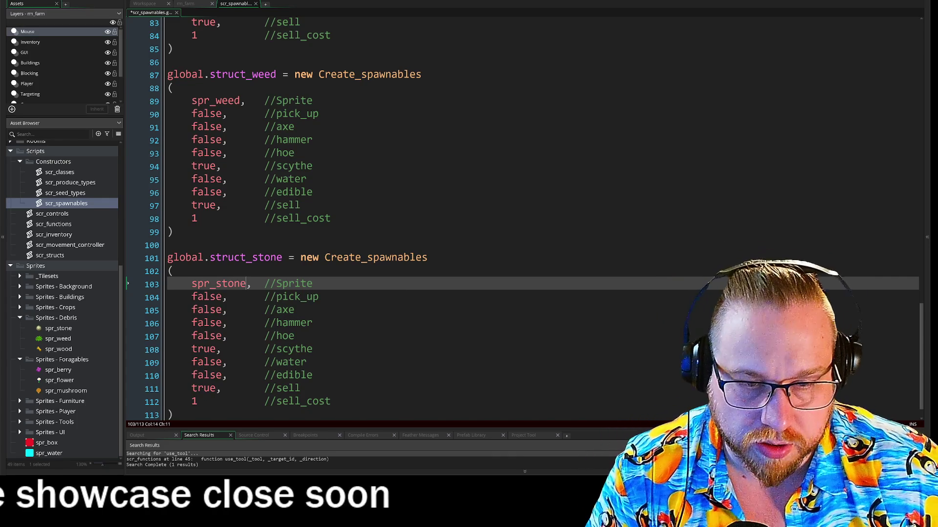
Step: Set the stone's hammer flag to true and scythe to false
click(193, 324)
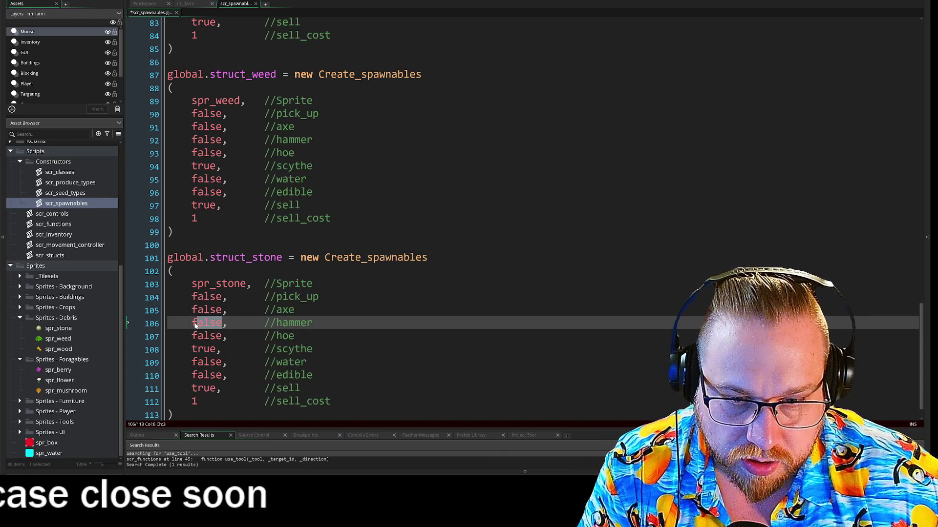
double_click(193, 323)
text(tru)
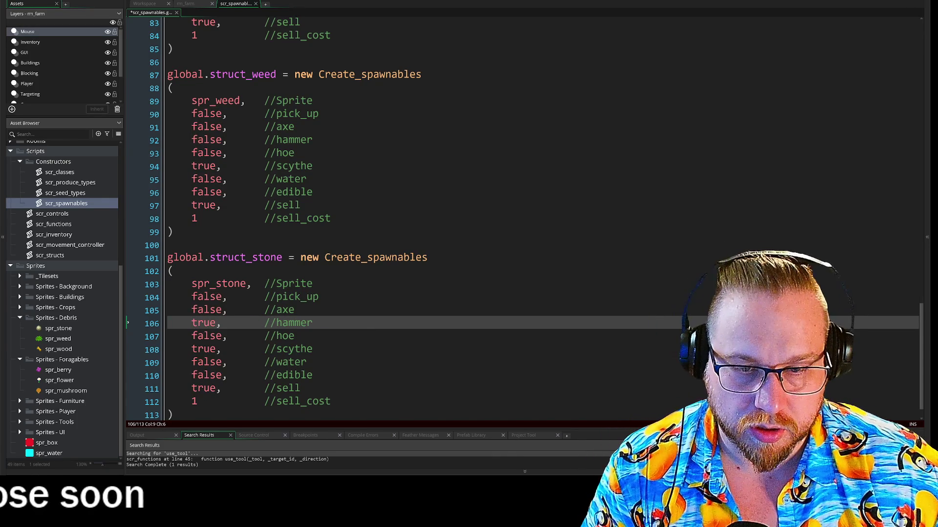
click(216, 348)
text(false)
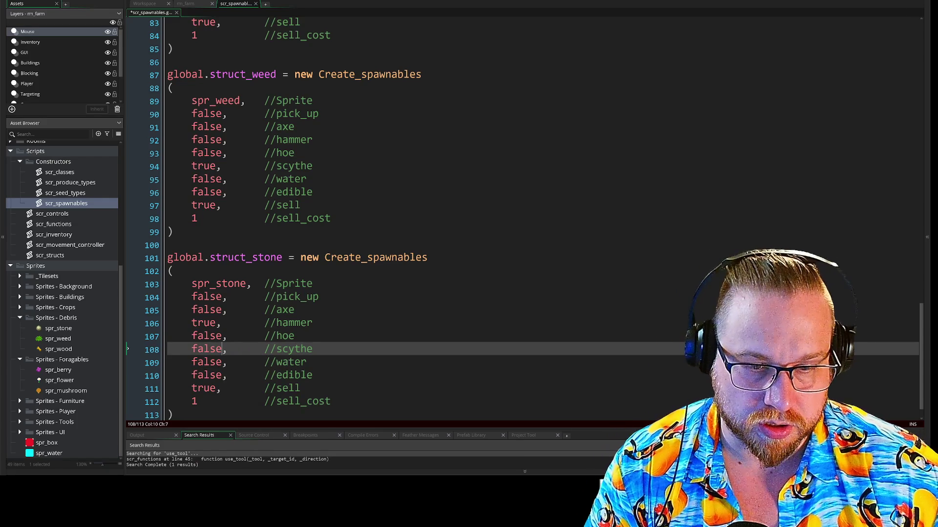
click(300, 389)
scroll(488, 220, down, 1)
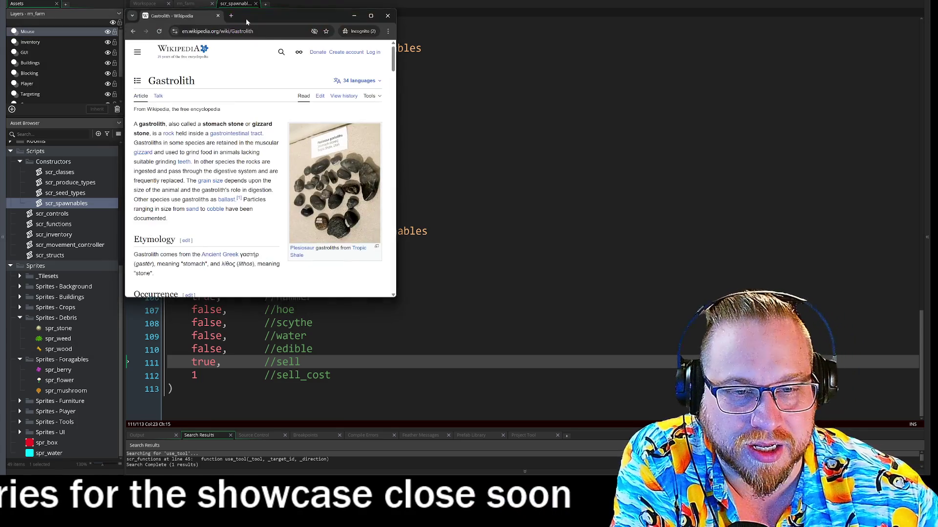
Step: Resize the Wikipedia window and switch the article to the dark colour theme
drag(247, 22, 315, 30)
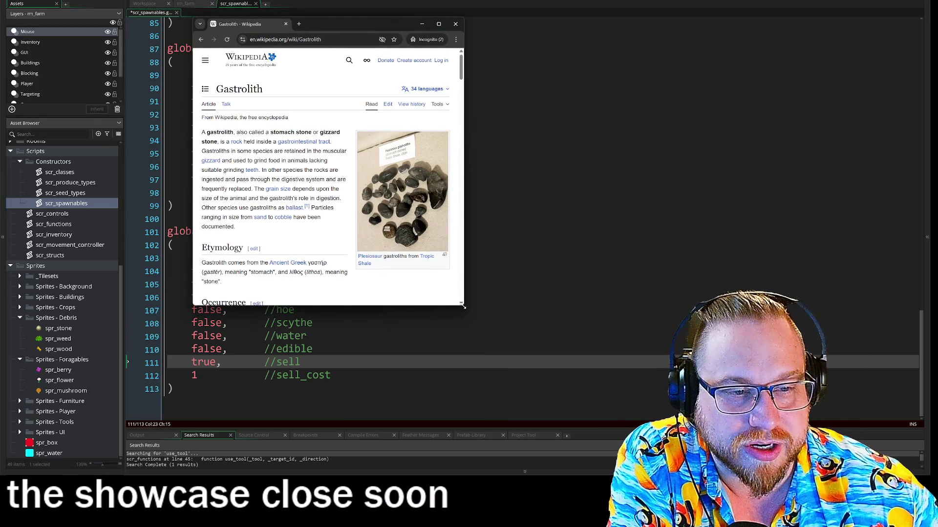
drag(463, 306, 599, 320)
mouse_move(601, 139)
mouse_down()
mouse_move(796, 139)
mouse_move(726, 140)
mouse_up()
click(643, 245)
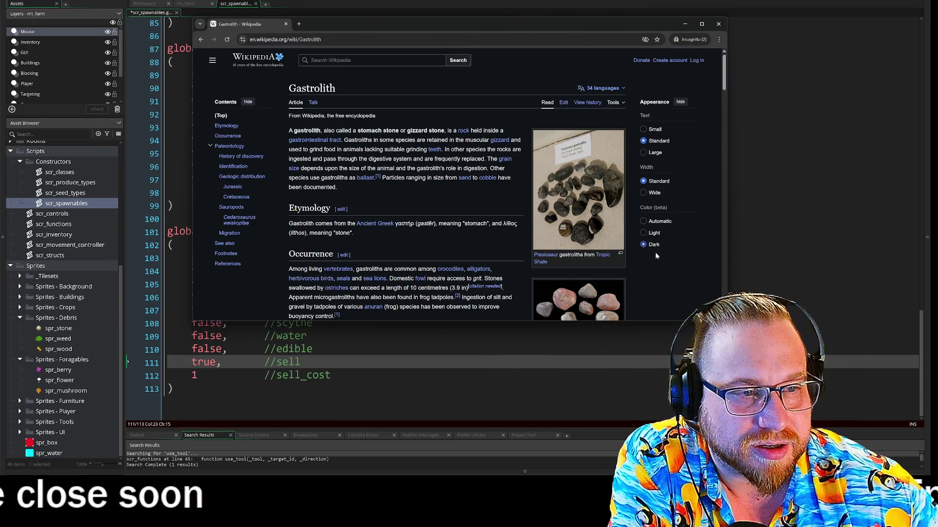
mouse_move(726, 321)
mouse_down()
mouse_move(565, 383)
mouse_move(571, 396)
mouse_up()
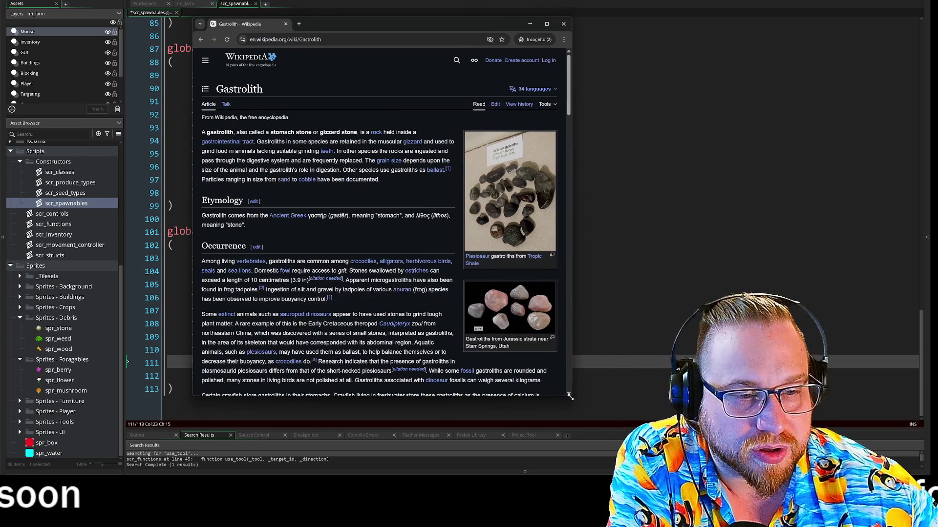
mouse_move(431, 260)
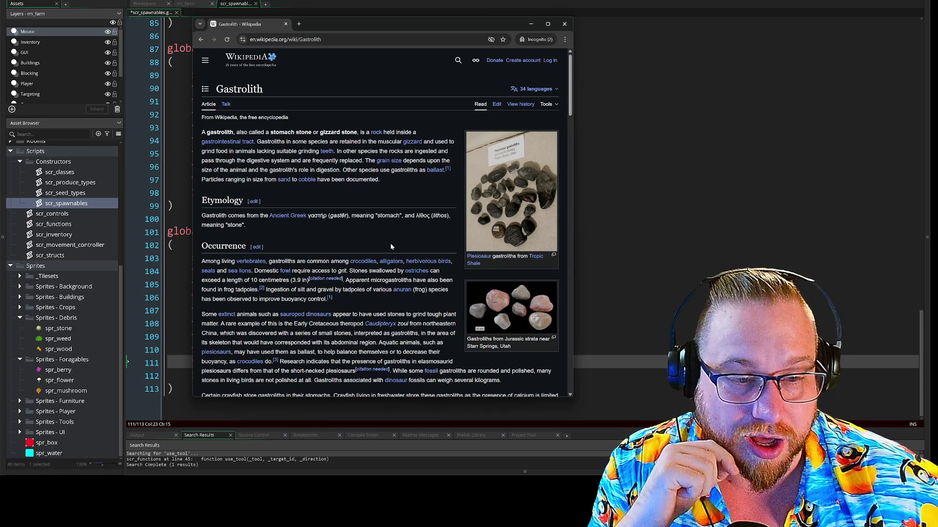
Step: Follow the Bezoar link under See also, then close the browser
scroll(391, 245, down, 3)
scroll(391, 246, down, 4)
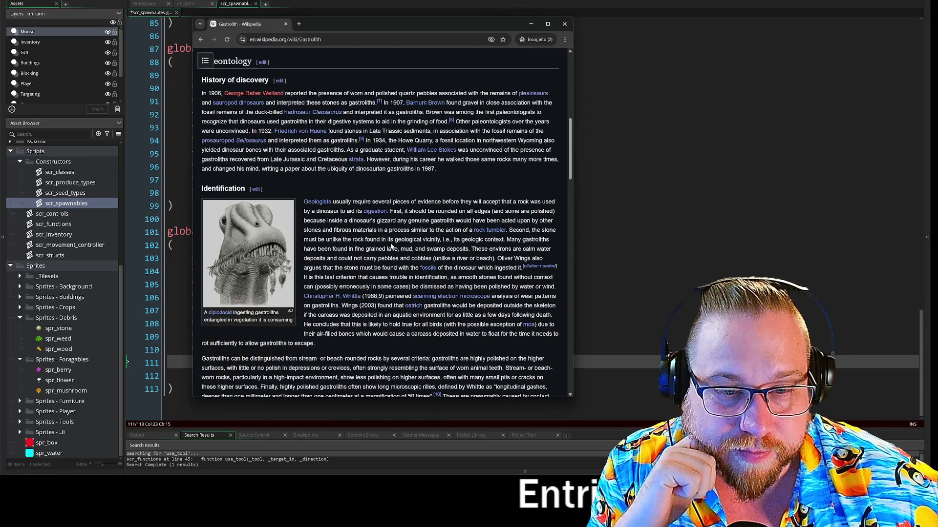
scroll(391, 245, down, 5)
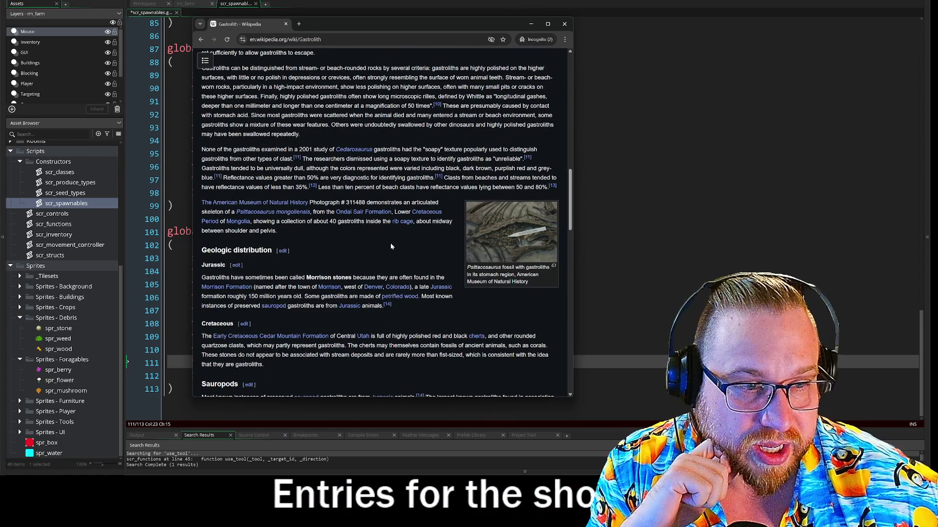
scroll(391, 244, down, 5)
scroll(391, 246, down, 5)
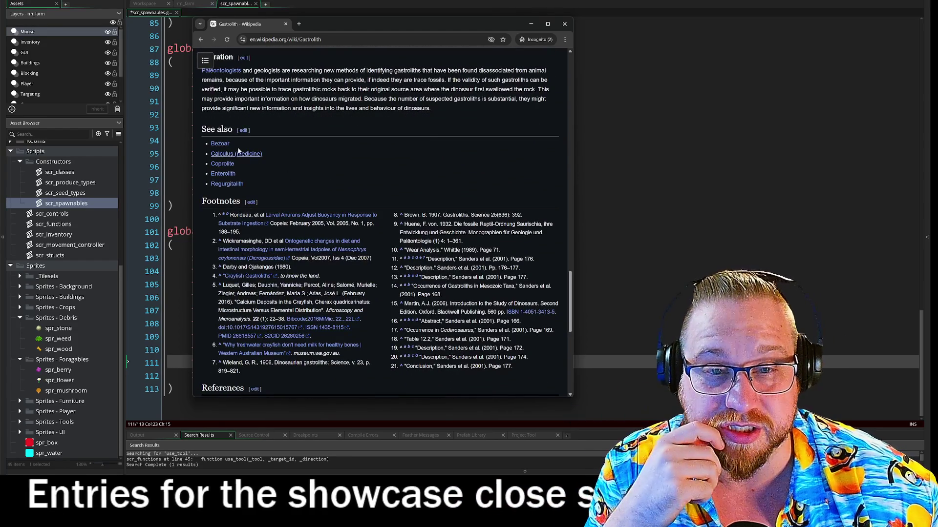
click(220, 144)
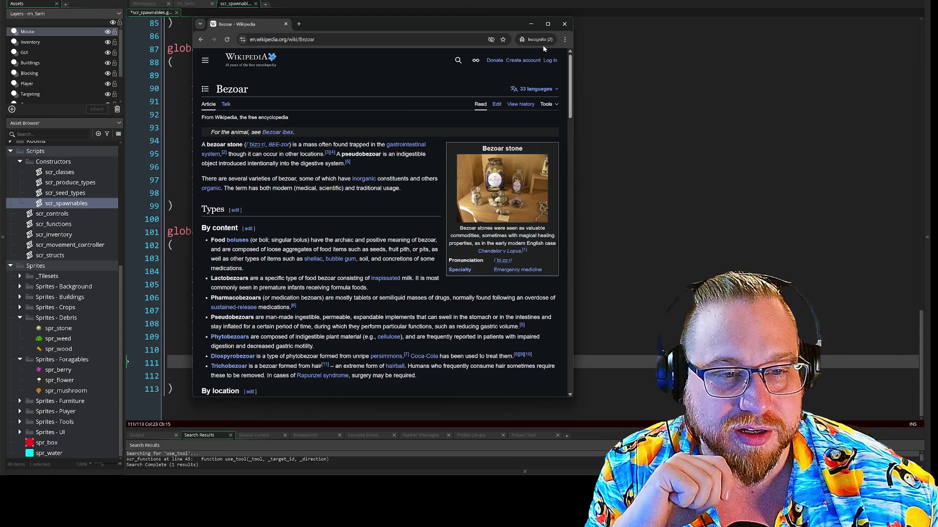
click(565, 24)
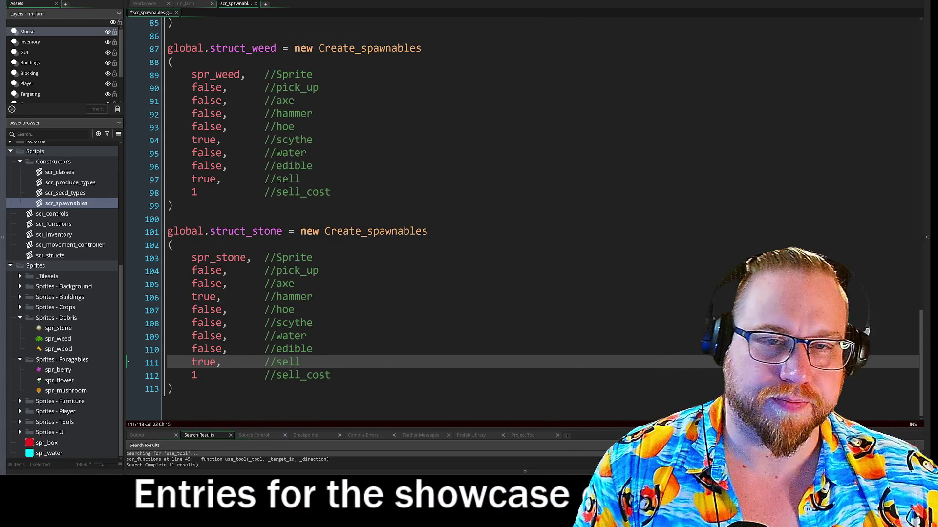
Step: Rename the Sprites - Debris folder to Sprites - Spawnables
click(312, 140)
scroll(312, 140, up, 3)
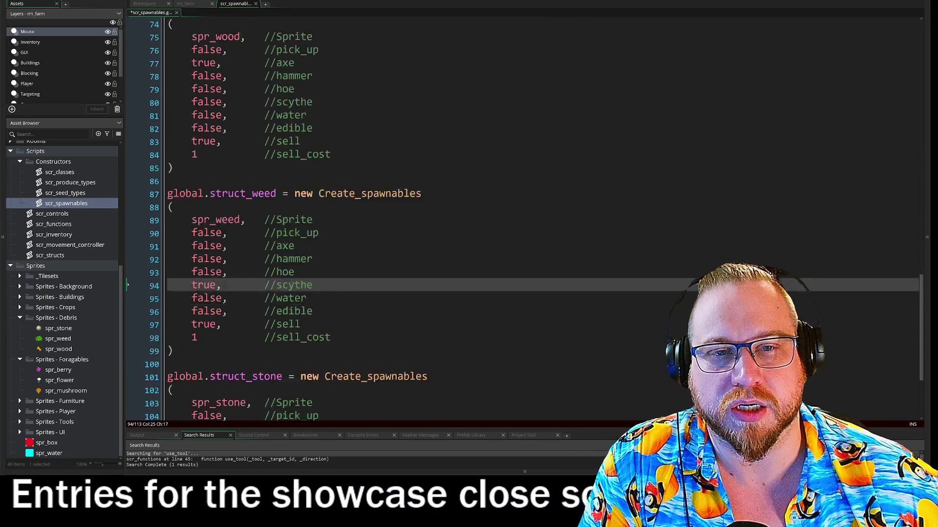
scroll(537, 220, down, 4)
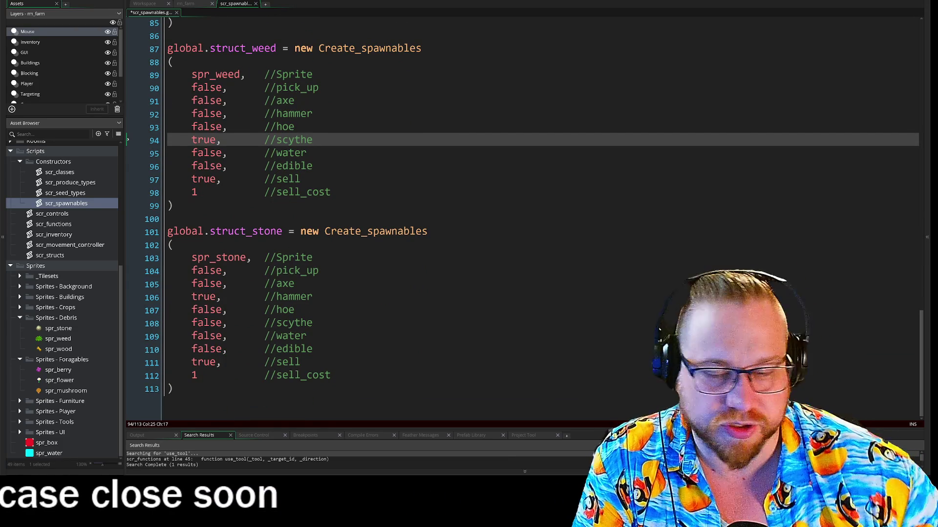
right_click(67, 319)
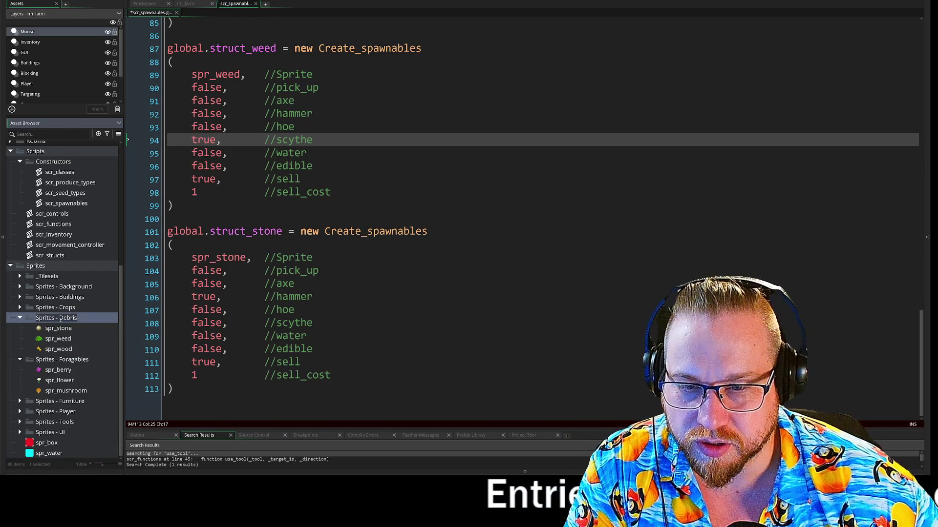
text(spawn)
key(BackSpace)
key(BackSpace)
key(BackSpace)
text(Spawnables)
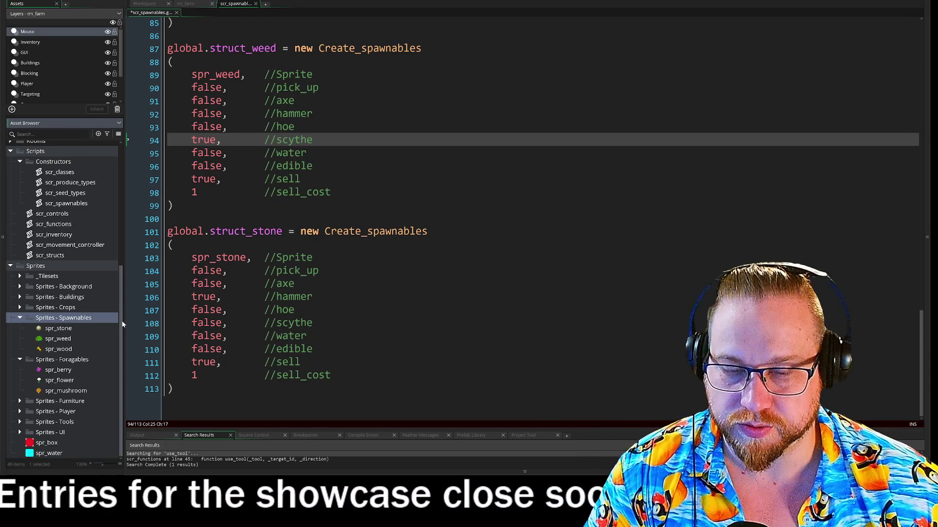
click(73, 338)
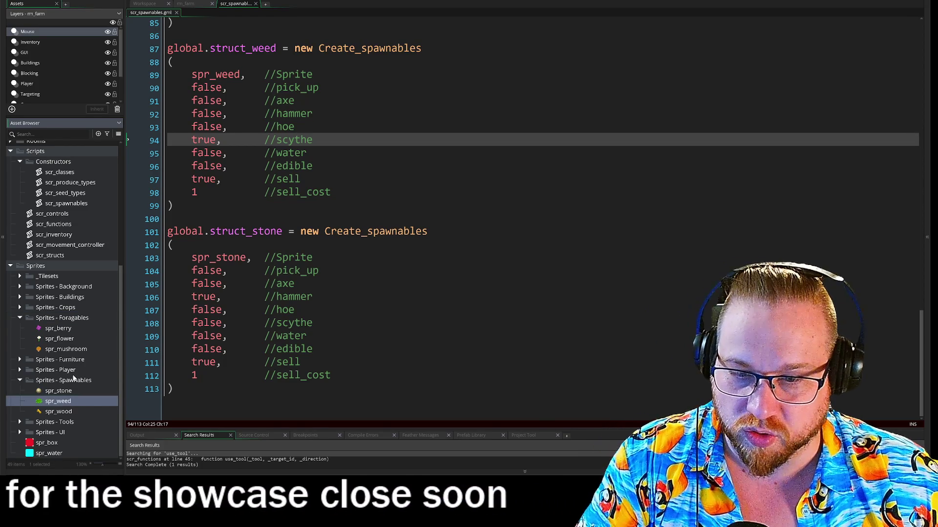
Step: Move spr_berry, spr_flower and spr_mushroom into Sprites - Spawnables and delete the empty Sprites - Foragables folder
click(64, 348)
shift+click(61, 336)
shift+click(59, 330)
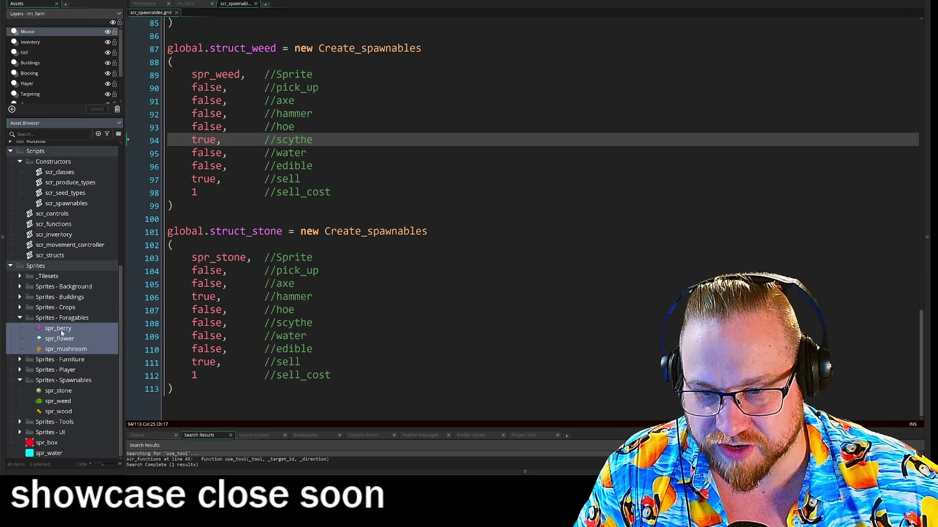
mouse_move(59, 331)
mouse_down()
mouse_move(68, 387)
mouse_move(83, 390)
mouse_up()
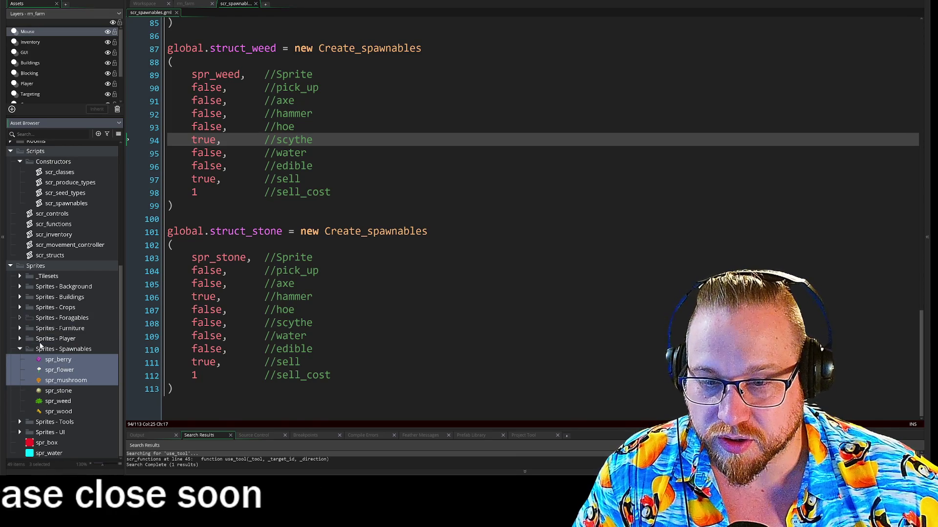
right_click(54, 318)
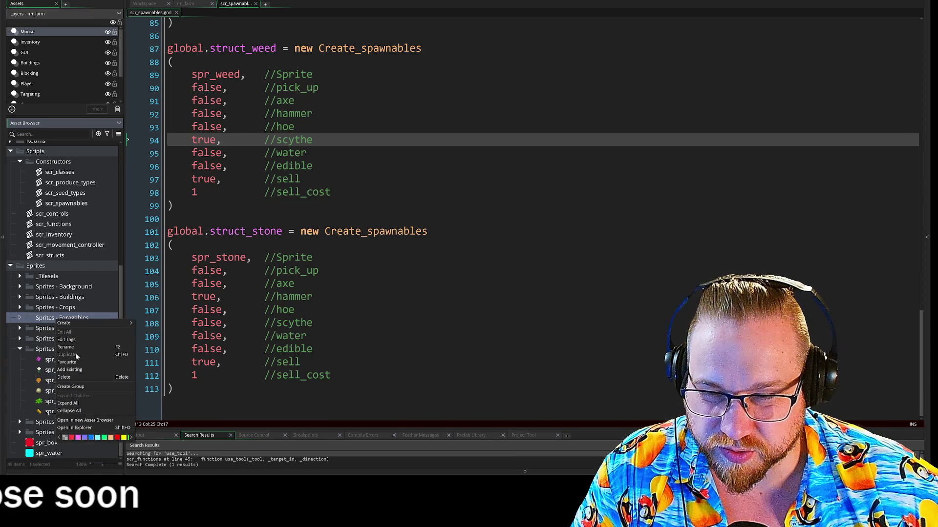
click(64, 377)
click(481, 241)
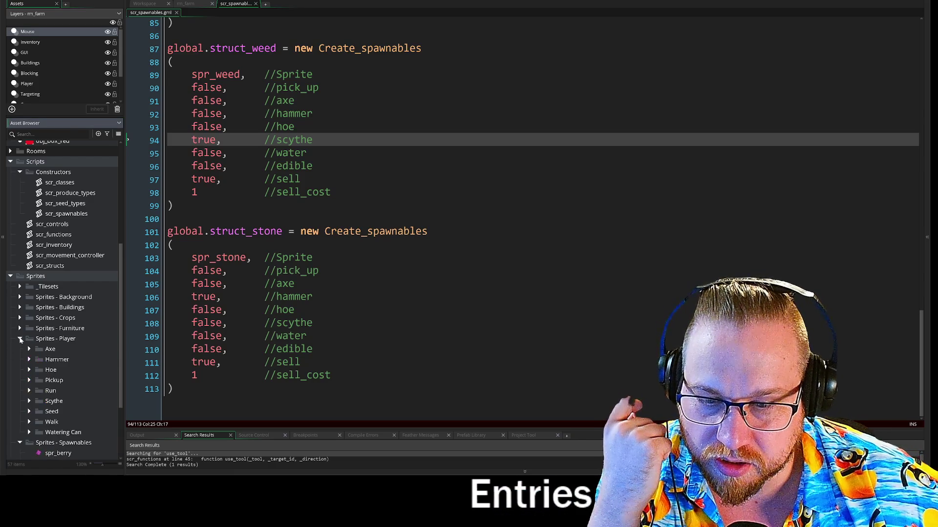
Step: Collapse Spawnables, Constructors, Scripts and Objects, then browse the Background, _Tilesets, Buildings and House sprite folders
click(21, 350)
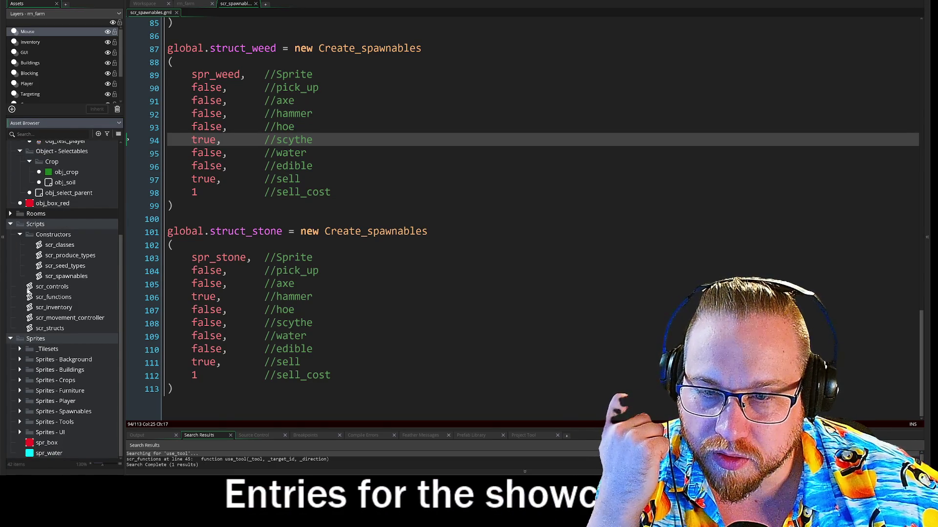
click(19, 235)
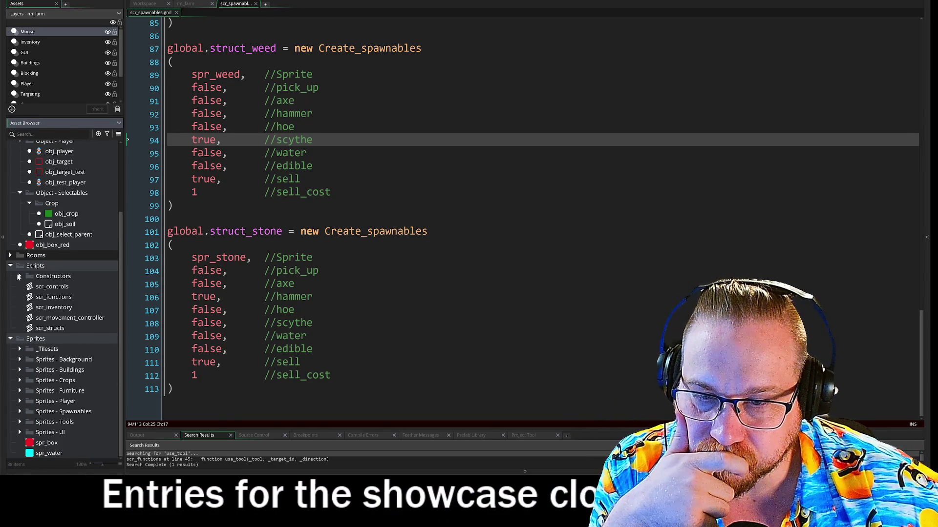
click(10, 265)
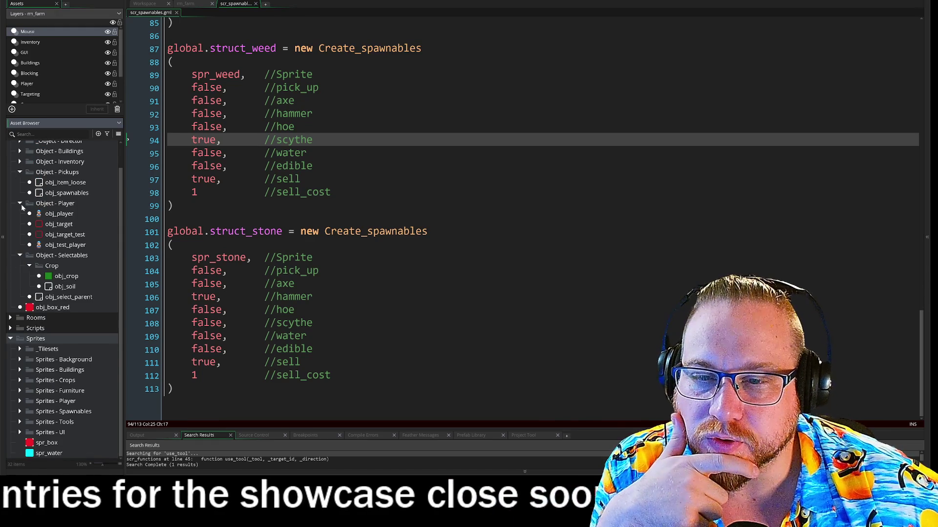
click(20, 255)
click(11, 157)
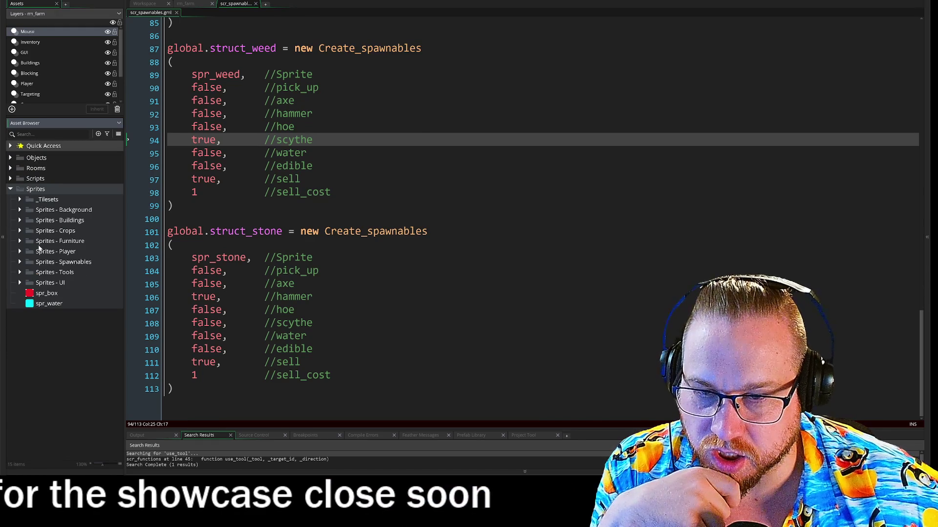
click(19, 210)
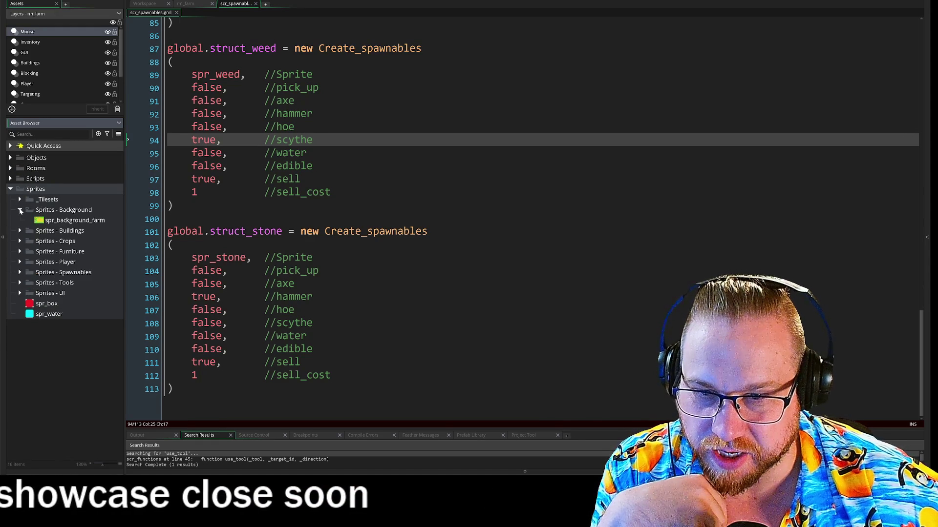
click(20, 200)
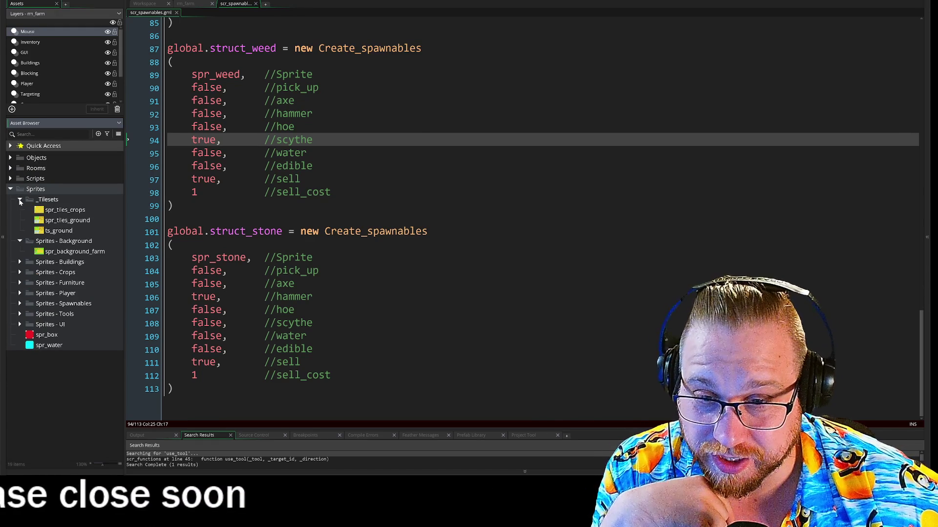
click(20, 200)
click(20, 232)
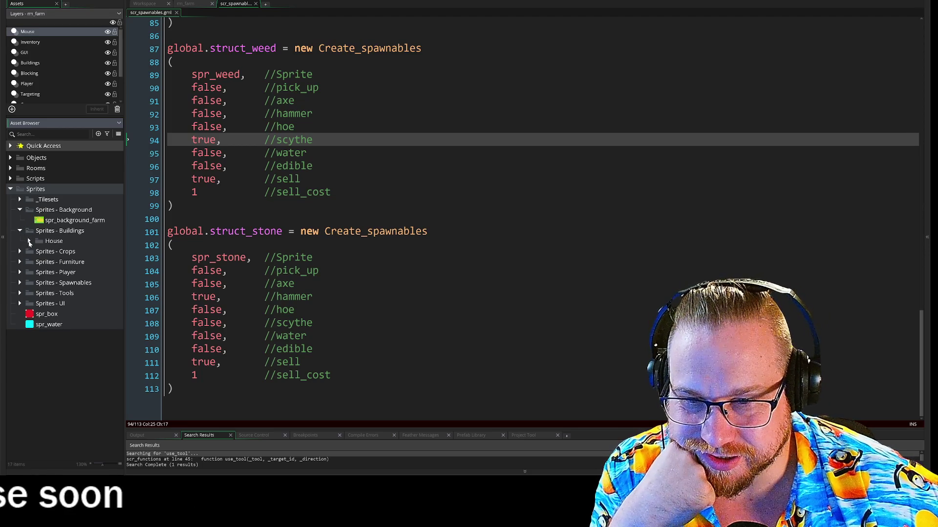
click(29, 241)
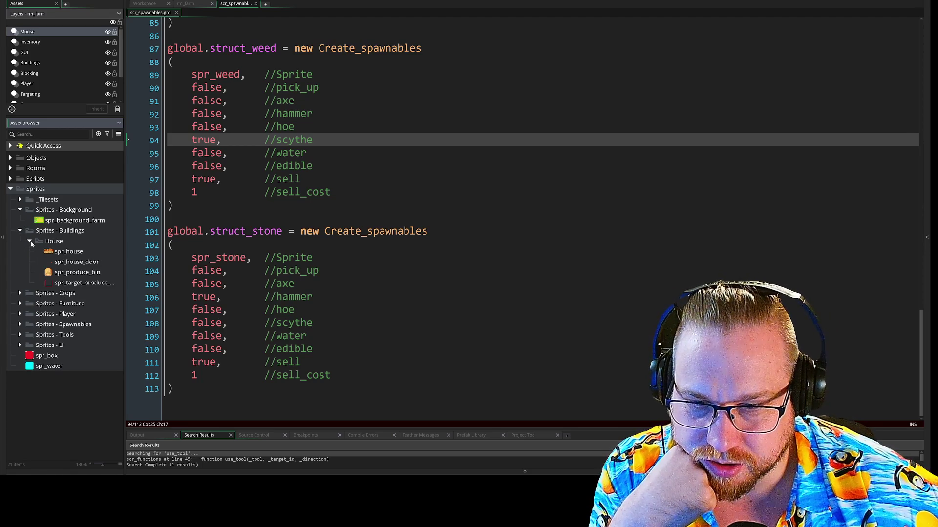
click(30, 241)
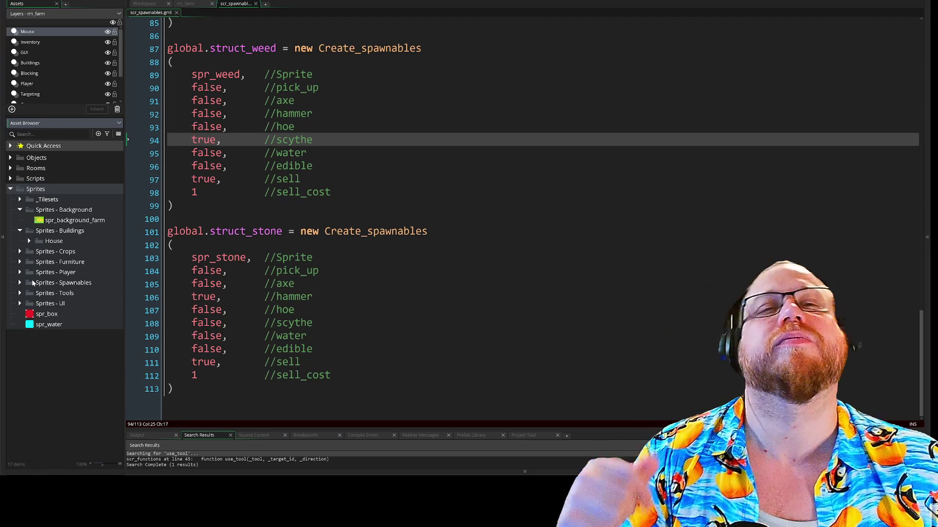
scroll(488, 219, up, 15)
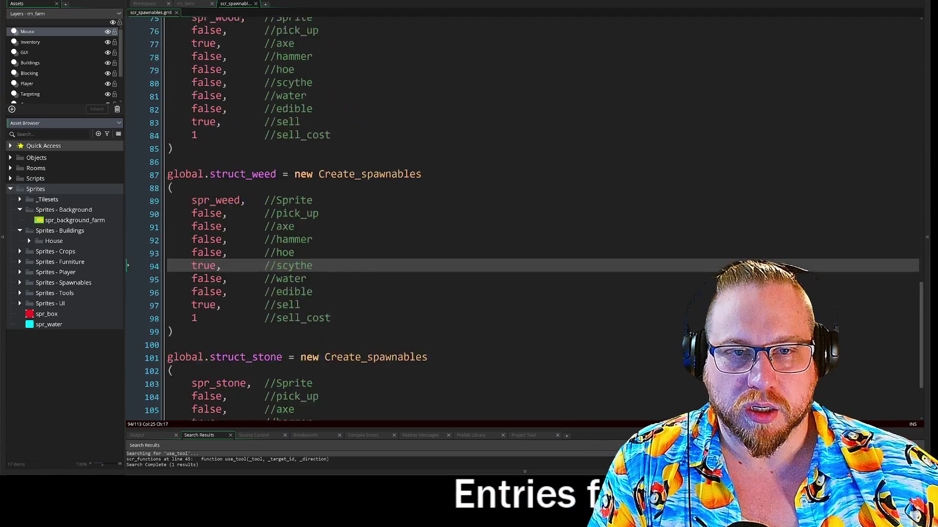
Step: Scroll up the script and expand the Scripts folder in the Asset Browser
scroll(488, 220, up, 10)
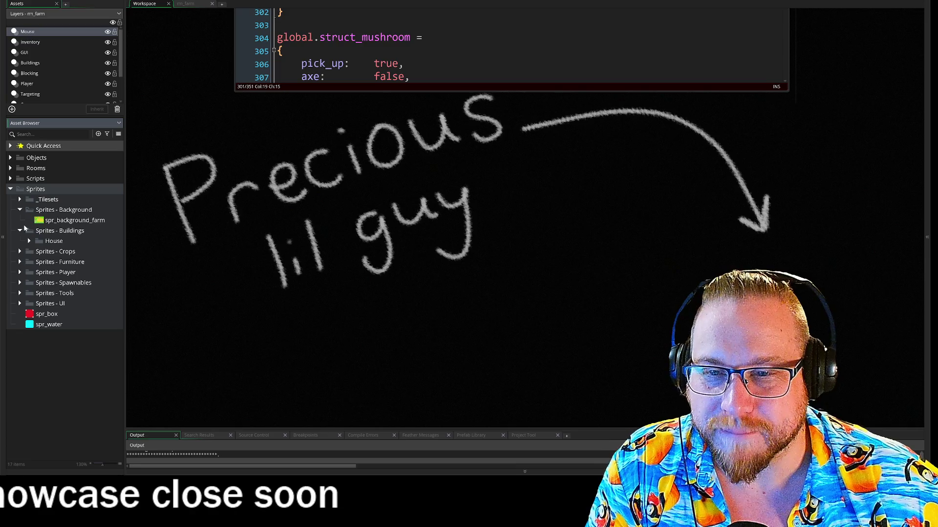
click(11, 179)
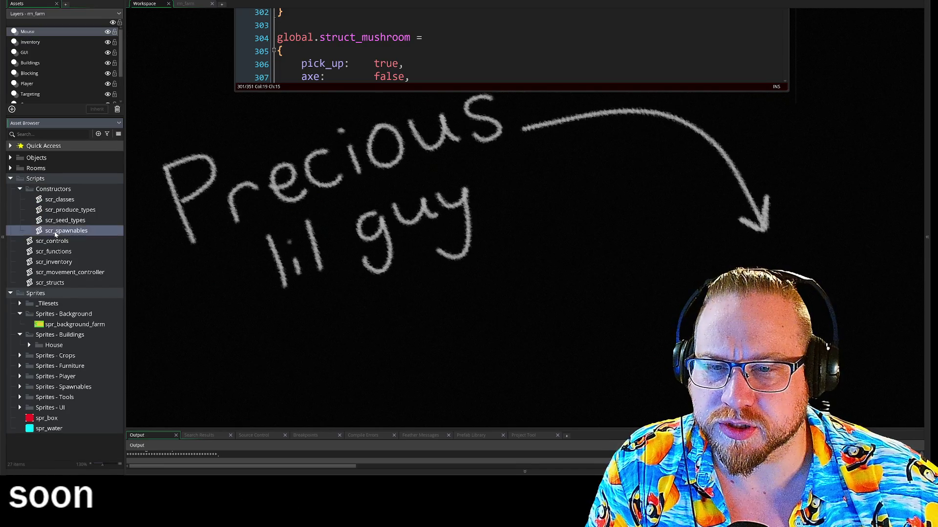
Step: Open scr_spawnables in a larger editor window placed toward the top left
double_click(55, 233)
scroll(410, 239, down, 2)
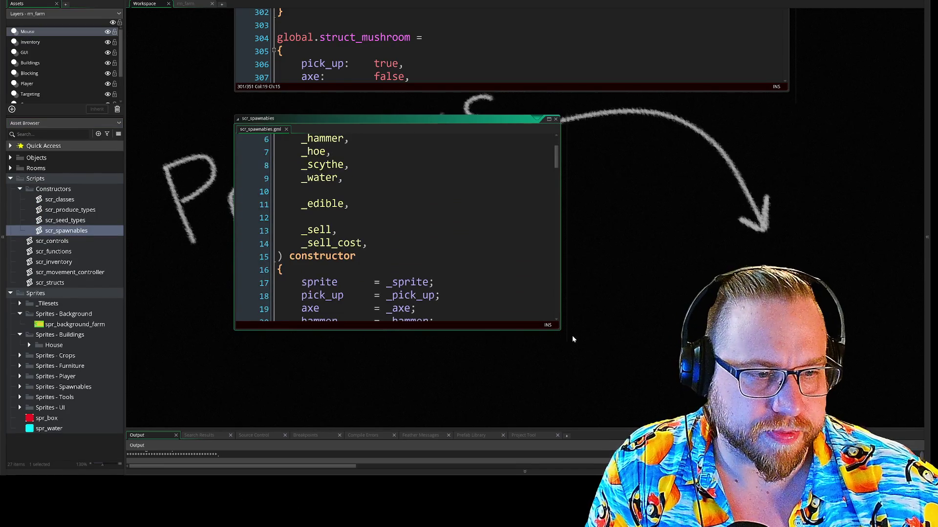
drag(560, 330, 729, 428)
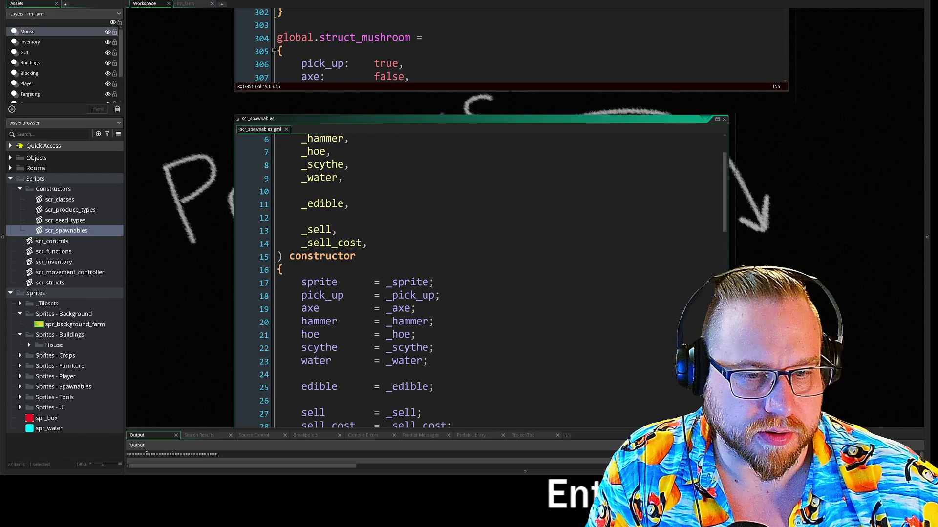
scroll(489, 283, down, 8)
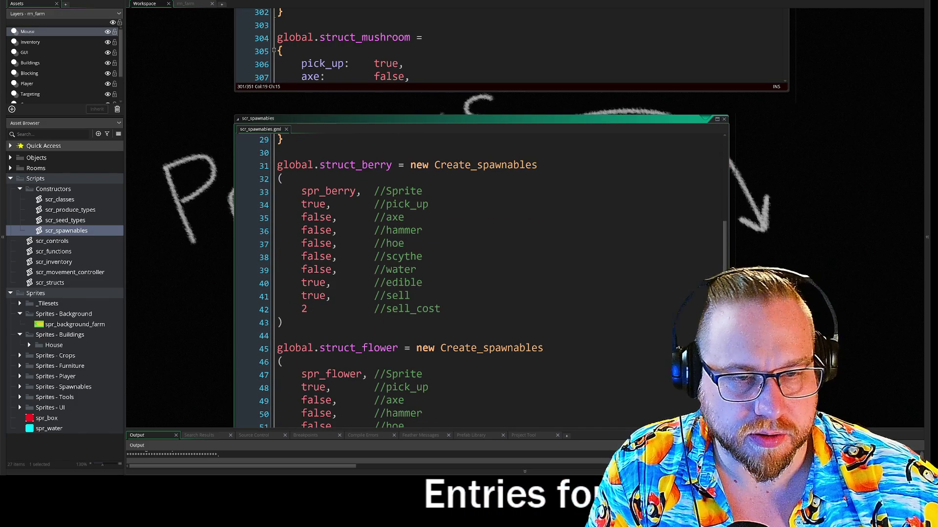
drag(488, 118, 449, 5)
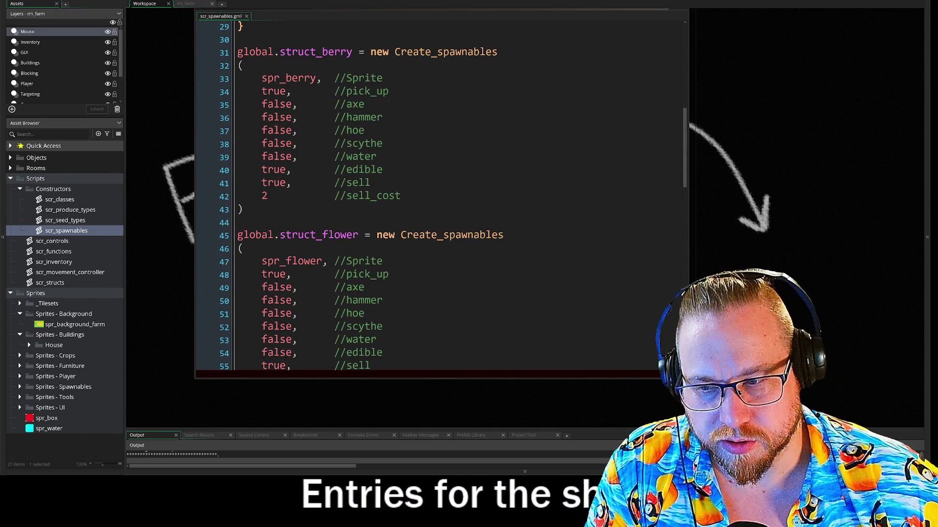
Step: Scroll to the Create_spawnables constructor's sprite assignment on line 17
scroll(440, 195, down, 2)
scroll(440, 196, up, 10)
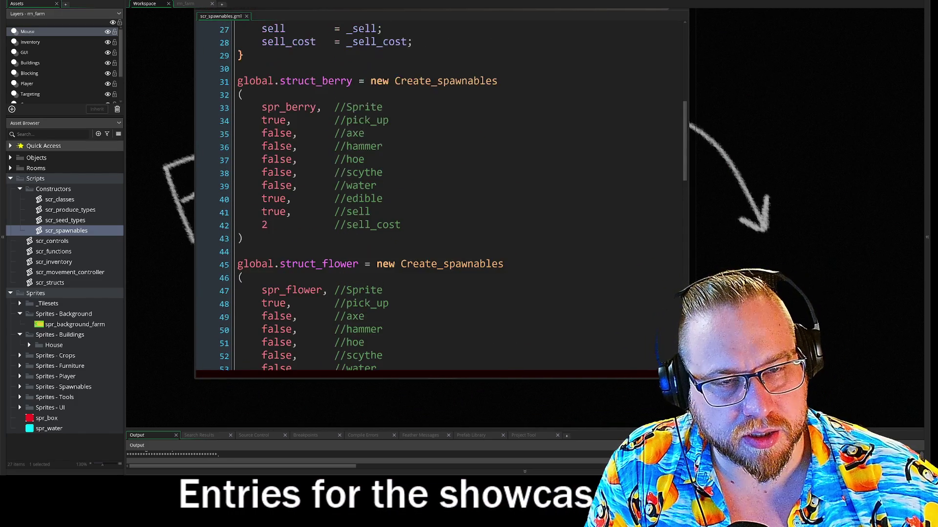
scroll(439, 196, up, 2)
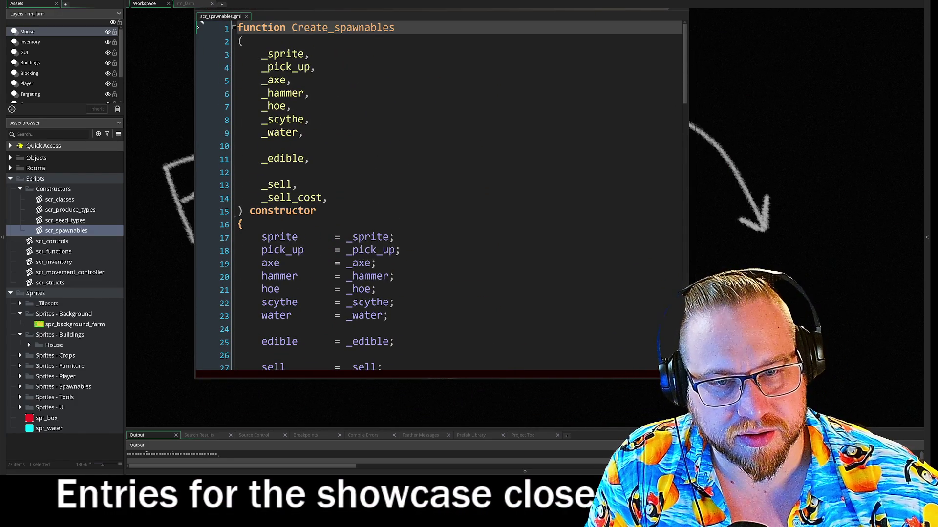
scroll(440, 195, down, 1)
click(201, 217)
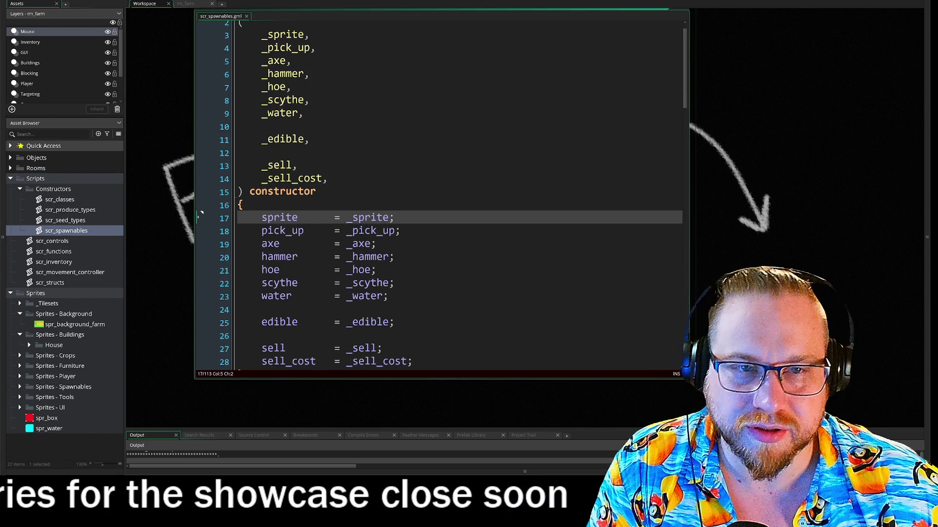
scroll(200, 218, up, 1)
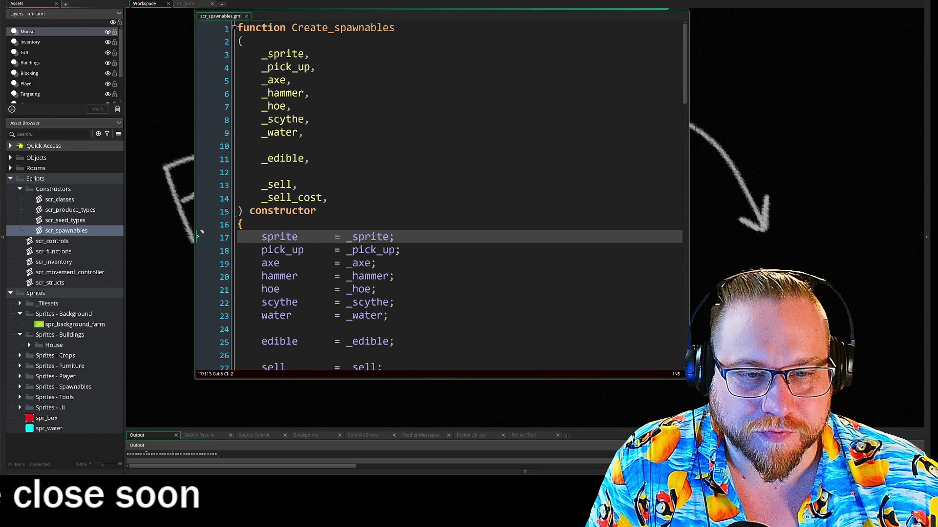
scroll(440, 195, down, 5)
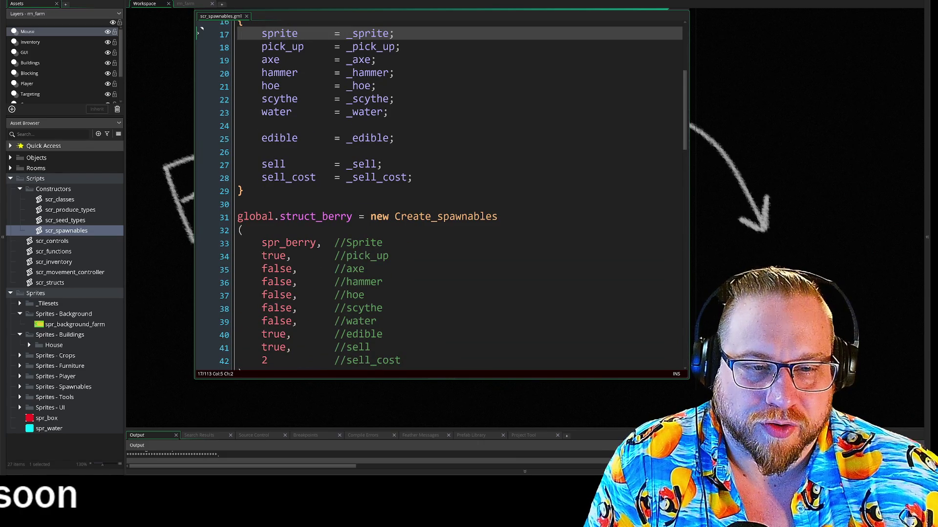
scroll(201, 233, up, 5)
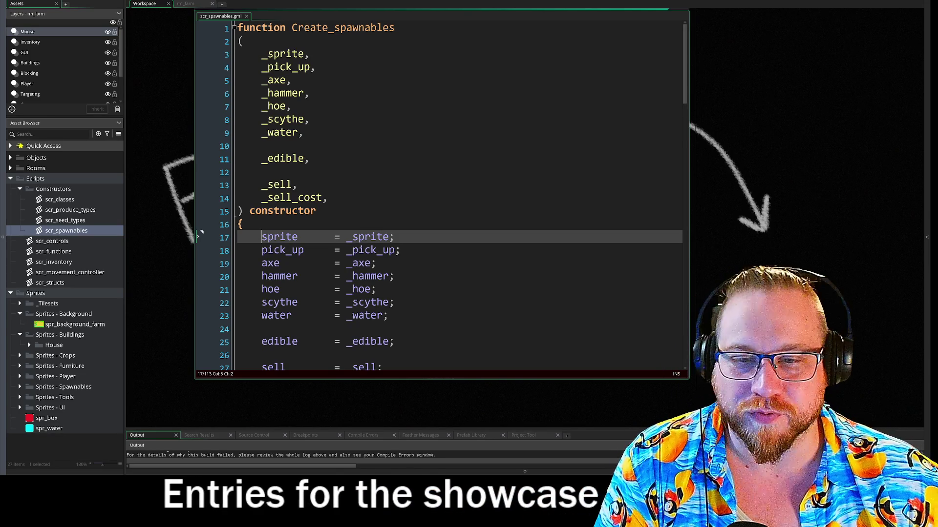
Step: Open obj_crop's Step code and go to the spawn call on line 140
click(10, 158)
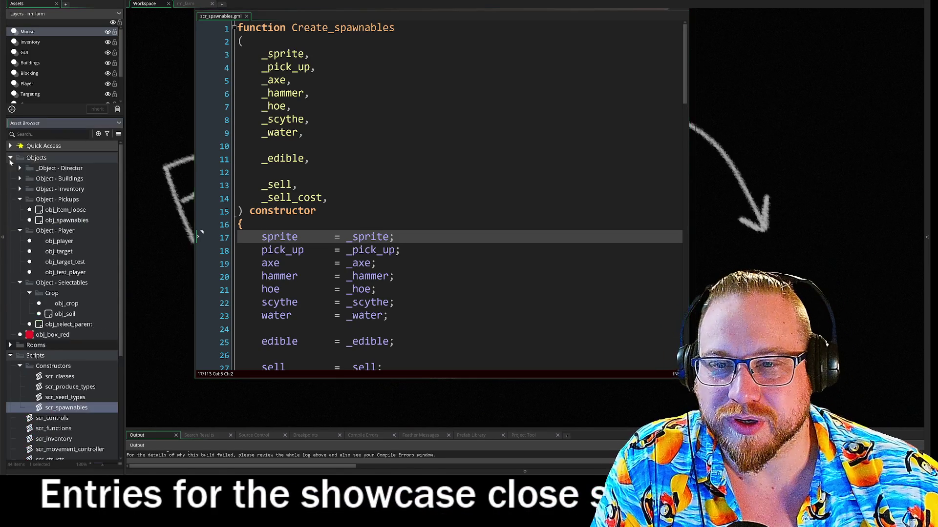
double_click(66, 304)
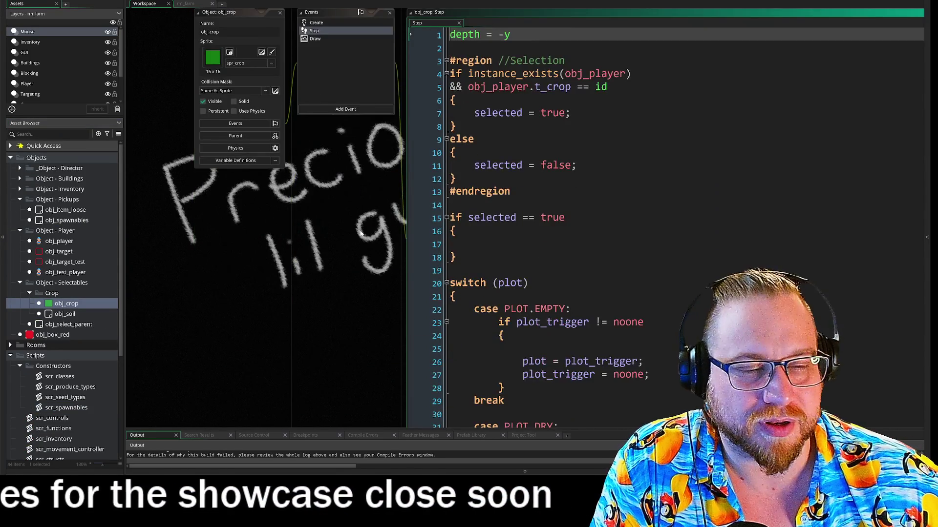
scroll(361, 228, down, 12)
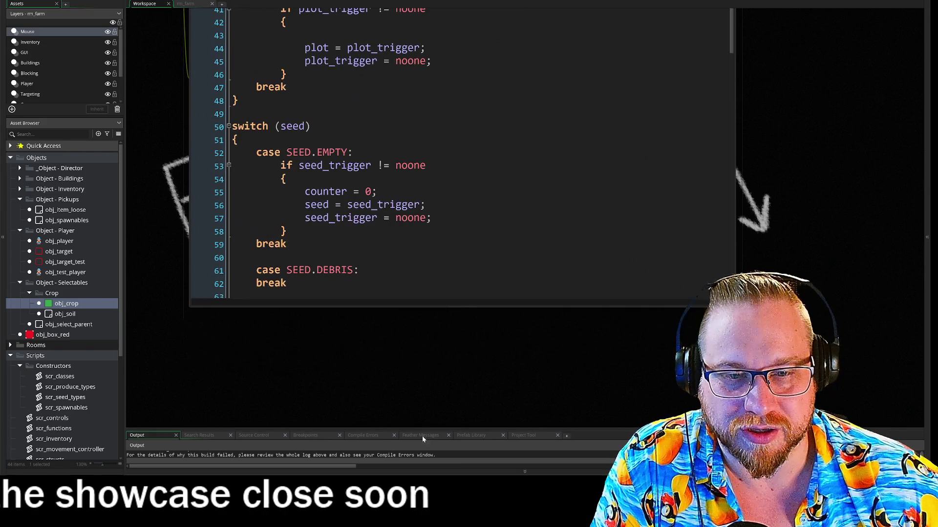
scroll(830, 159, up, 3)
scroll(831, 159, down, 4)
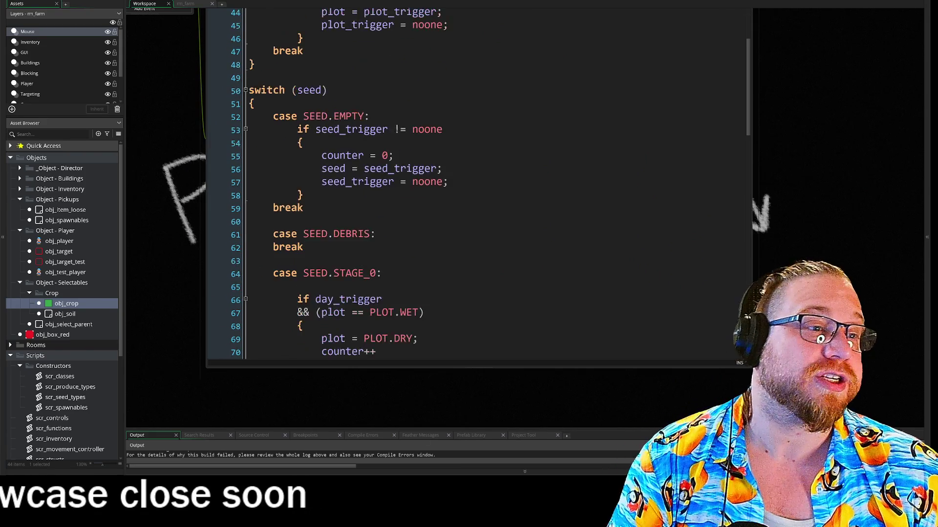
scroll(478, 185, down, 3)
scroll(478, 185, down, 13)
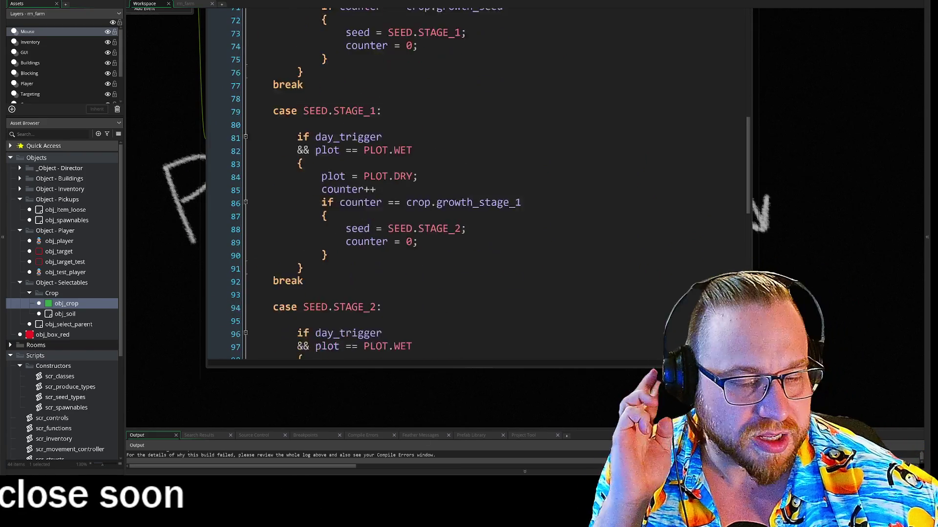
scroll(478, 185, down, 9)
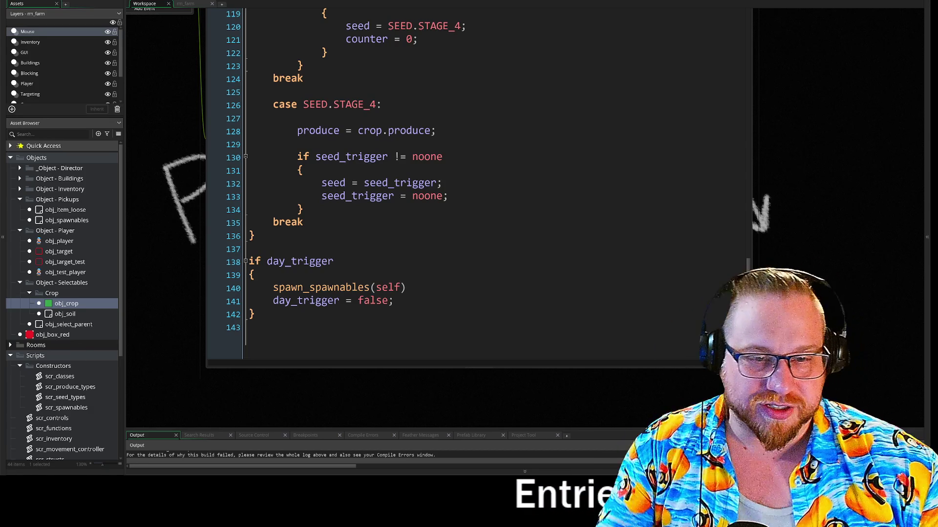
click(315, 287)
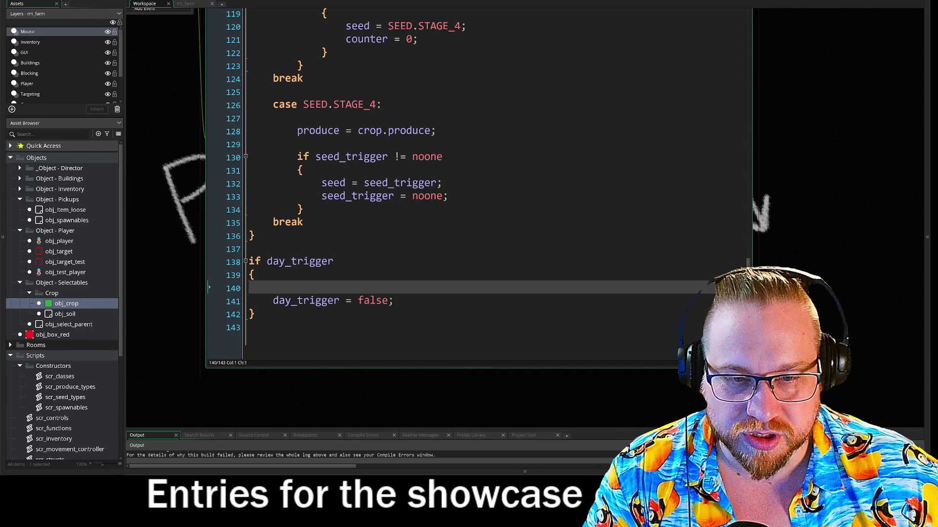
Step: Write spawn_spawnables() in the day_trigger block and jump to its definition
key(Tab)
text(s)
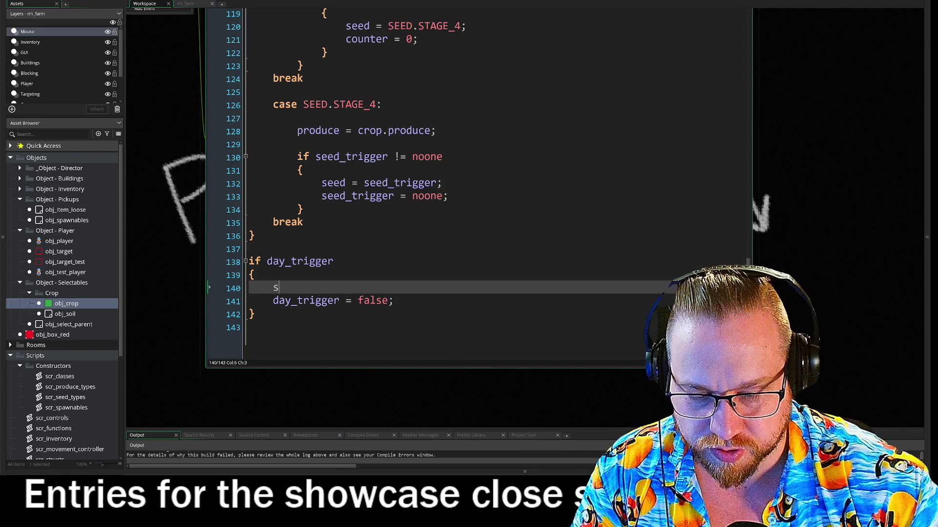
text(pawn_)
key(Return)
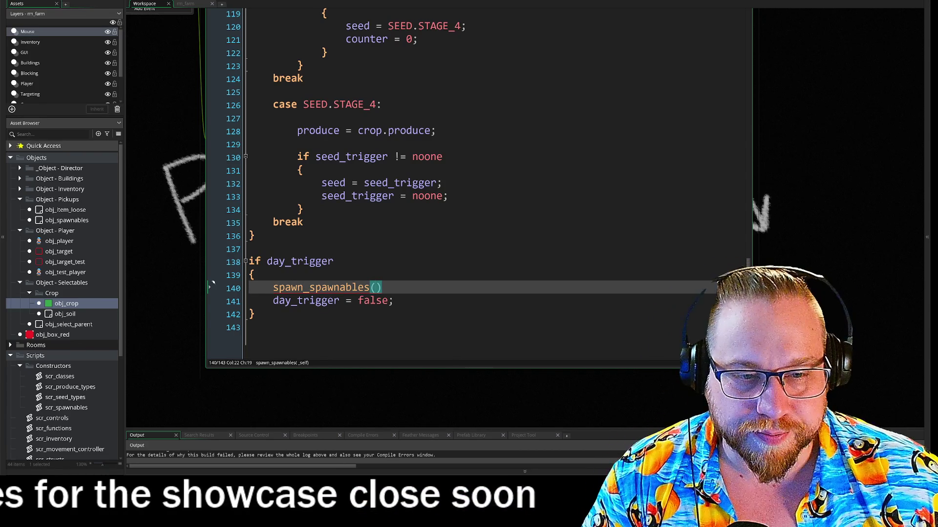
key(F12)
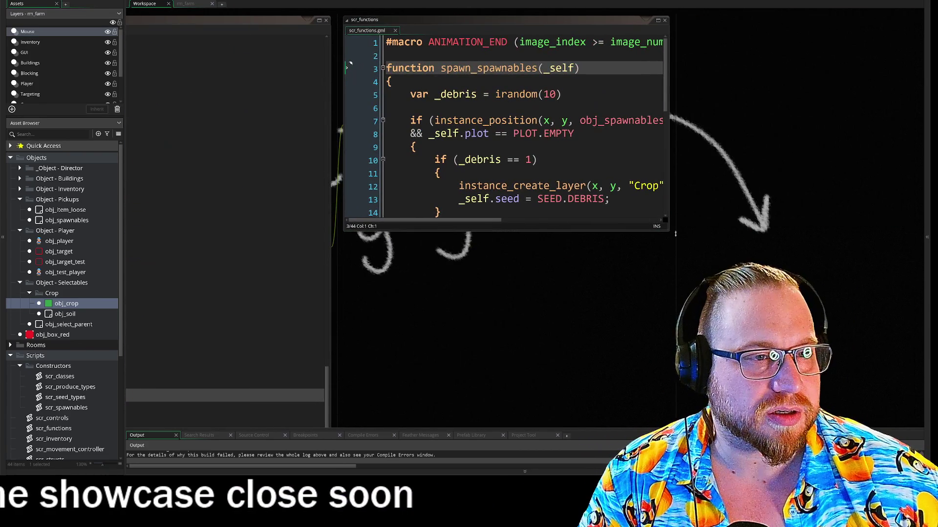
Step: Enlarge scr_functions, review the line 13 seed-to-debris logic, then close the script window
drag(669, 233, 923, 418)
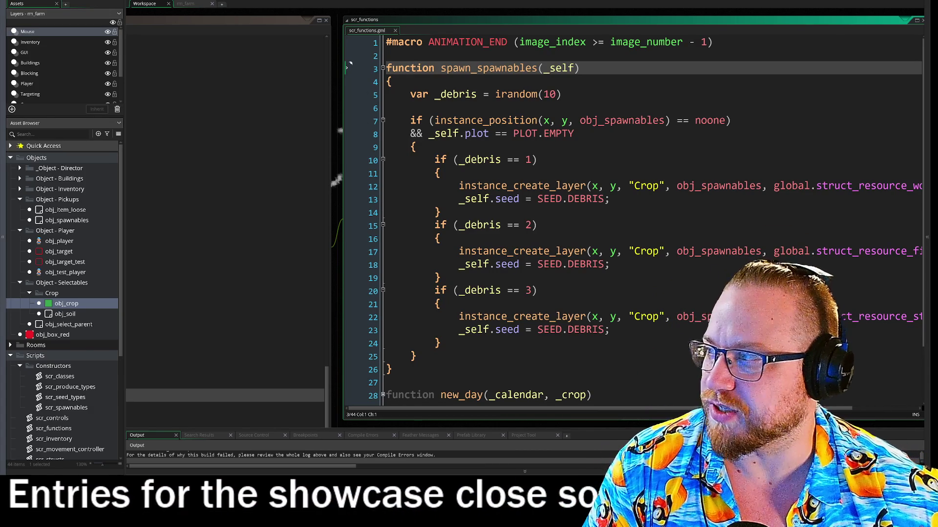
click(488, 199)
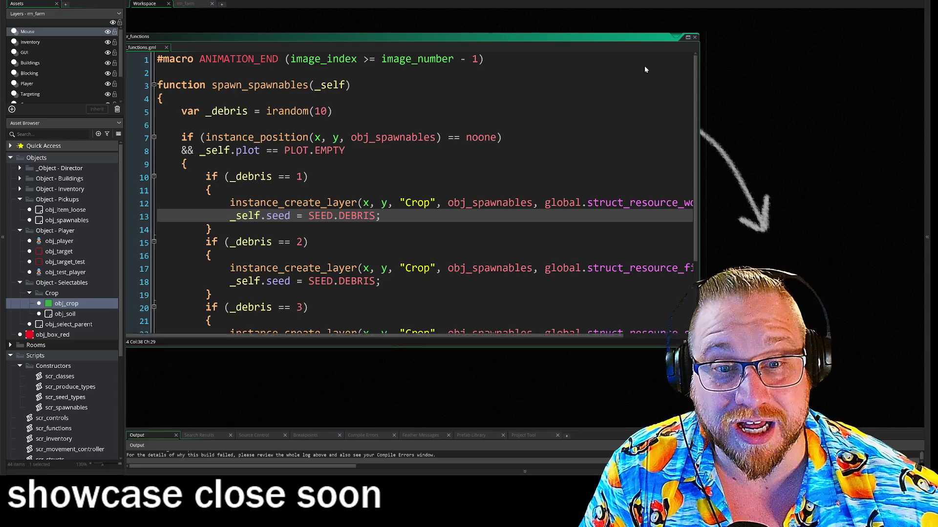
click(694, 38)
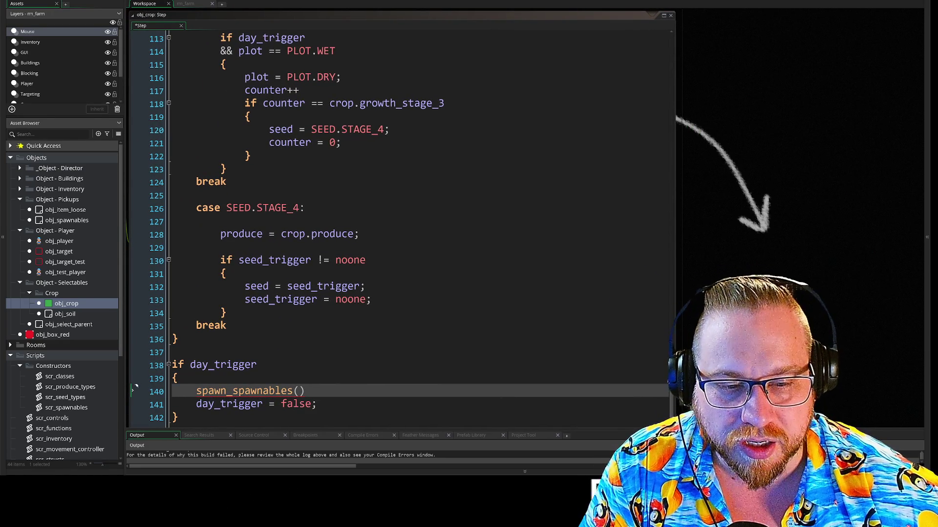
Step: Pass self into spawn_spawnables and reset day_trigger with '= false;'
key(Left)
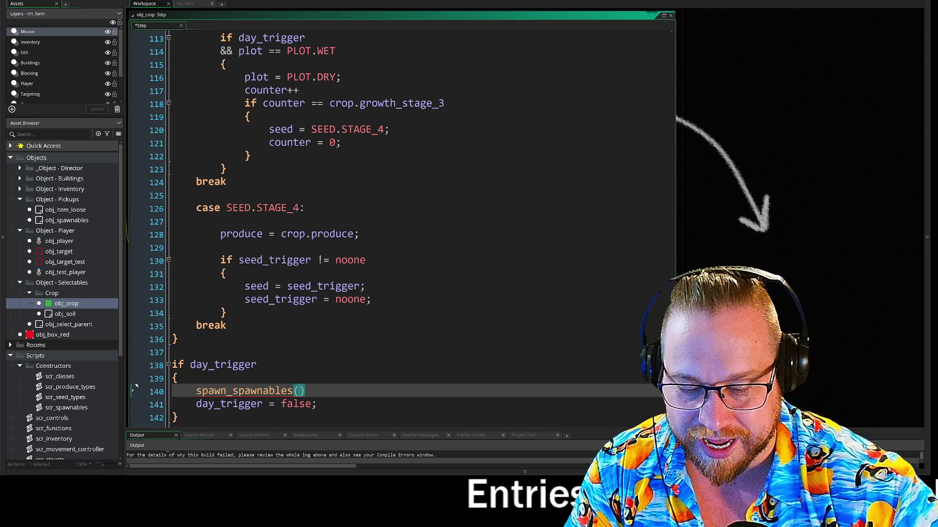
text(self)
click(261, 404)
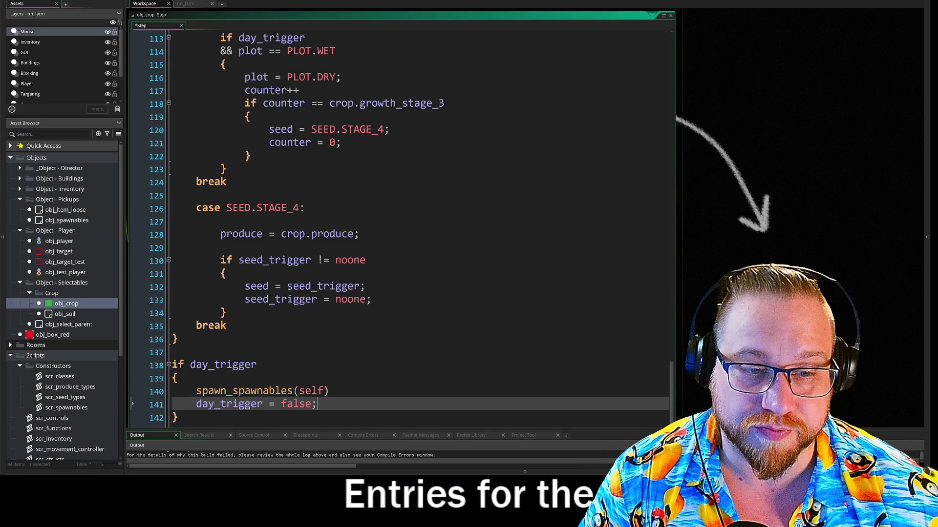
text(= false;)
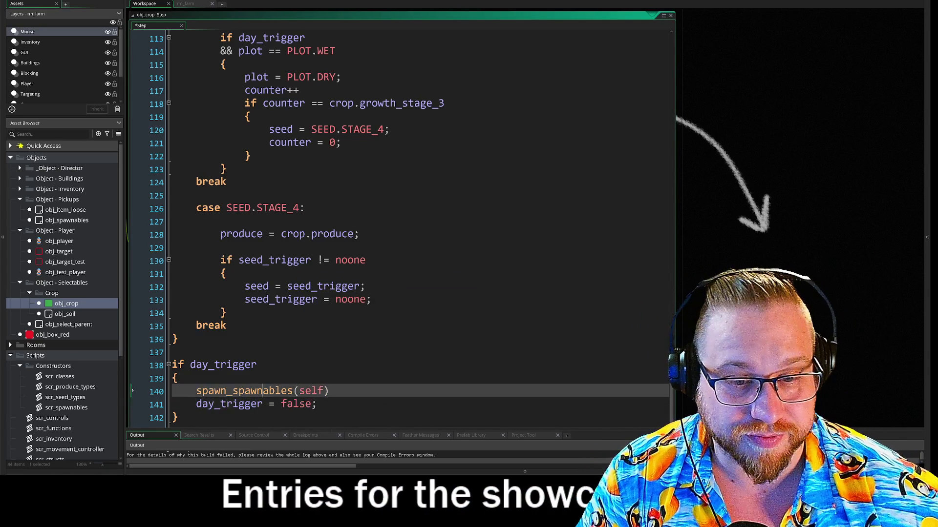
Step: Open spawn_spawnables in an enlarged scr_functions window and go to the wood branch's SEED.DEBRIS line
middle_click(244, 390)
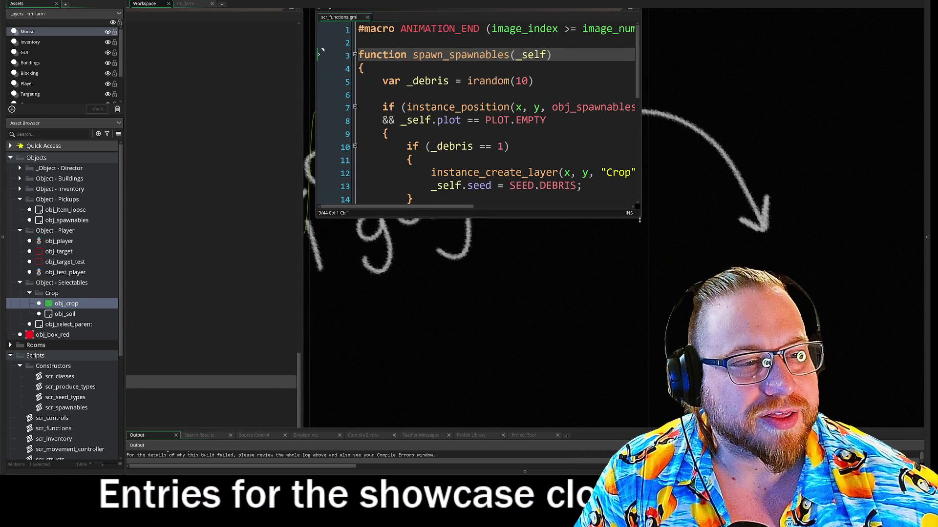
mouse_move(638, 209)
mouse_down()
mouse_move(723, 244)
mouse_move(923, 405)
mouse_up()
click(157, 328)
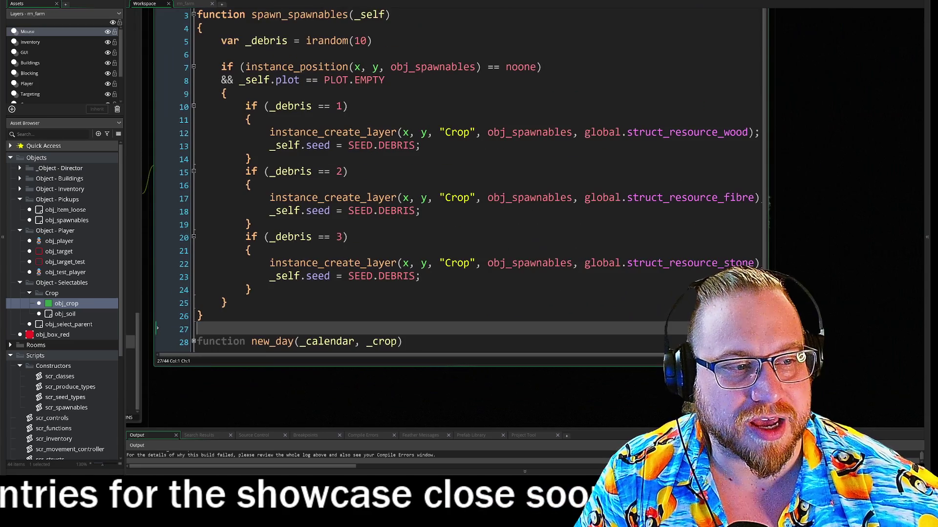
drag(768, 366, 853, 374)
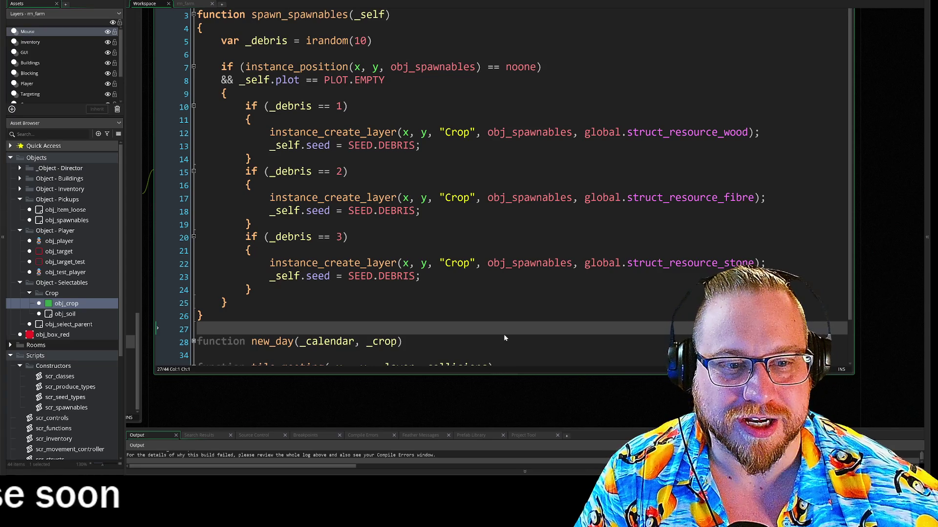
click(161, 355)
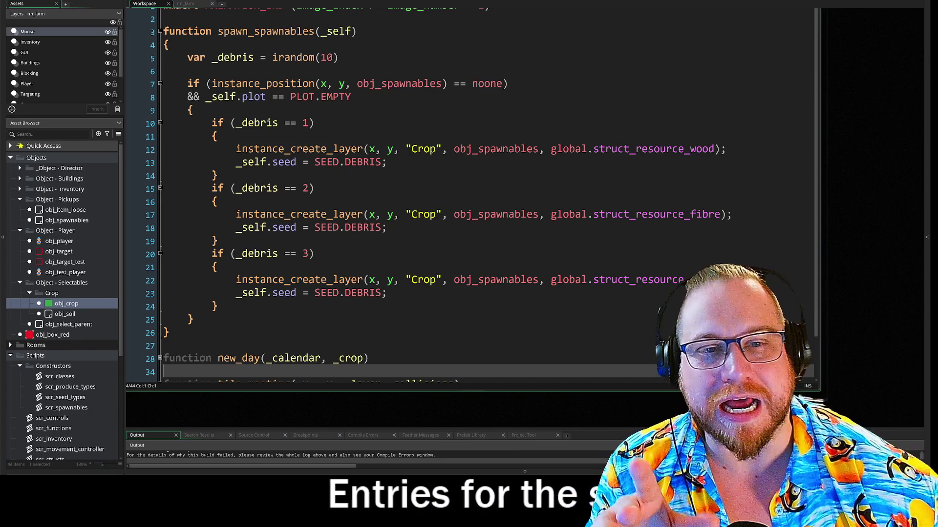
drag(869, 294, 878, 325)
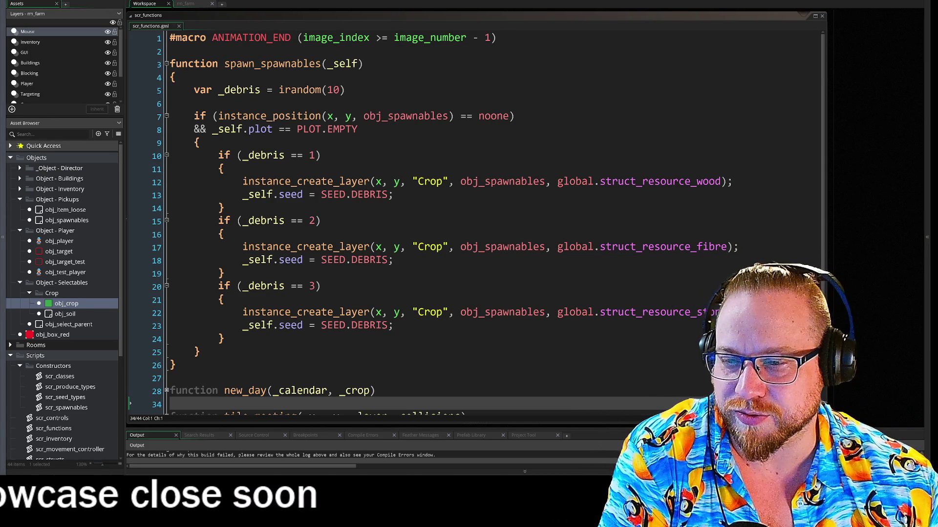
click(194, 194)
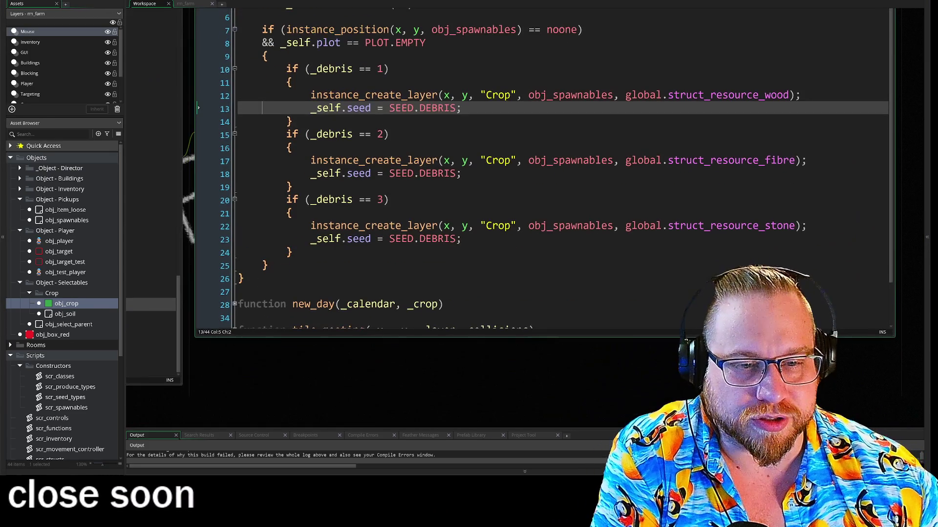
Step: Check the stone and fibre branches, then delete the spawn_spawnables(self) line from obj_crop's Step code
click(292, 252)
key(Up)
key(Up)
key(Up)
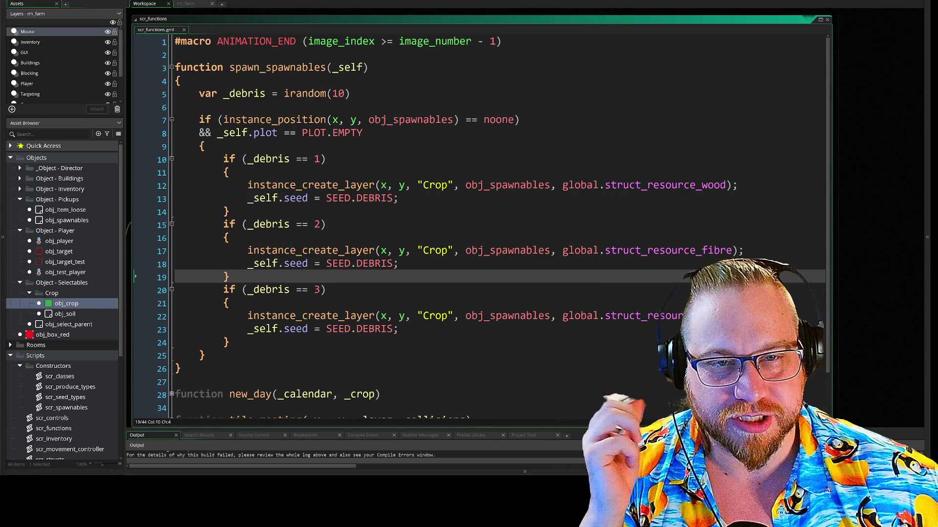
click(229, 211)
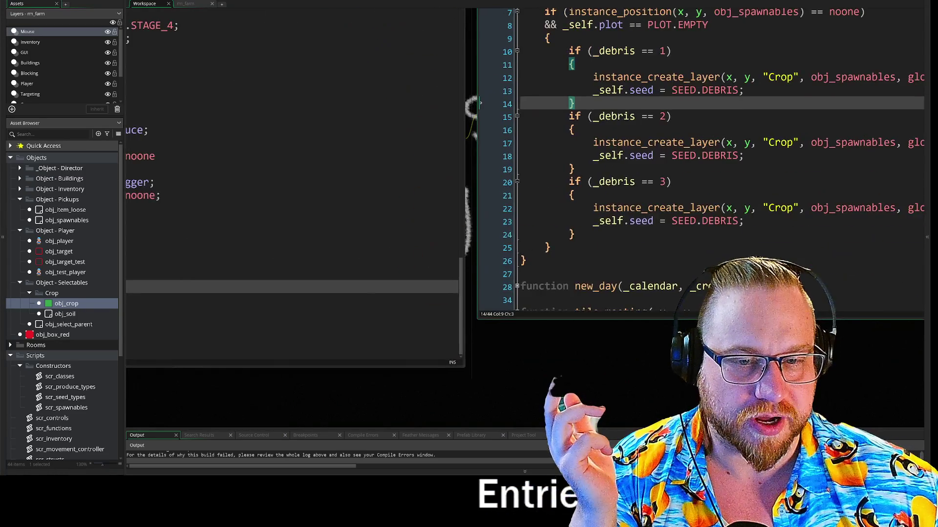
drag(305, 271, 160, 274)
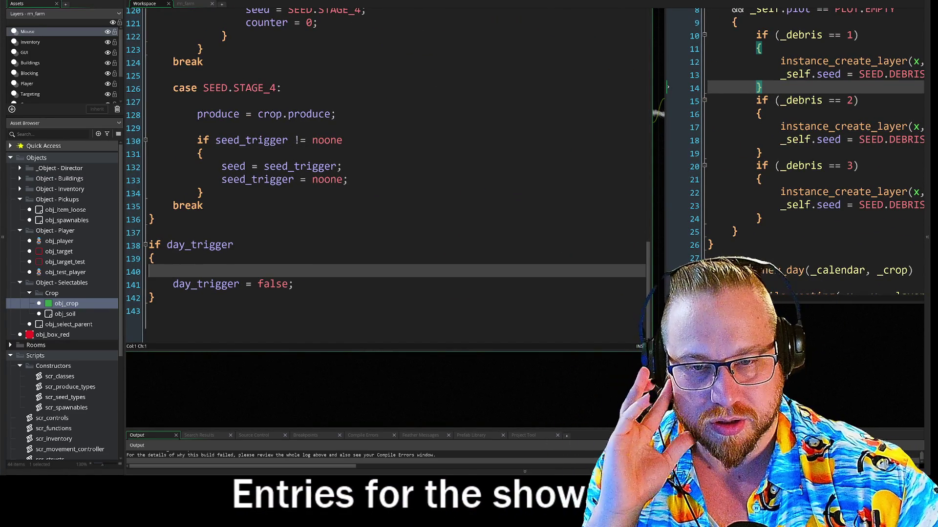
key(BackSpace)
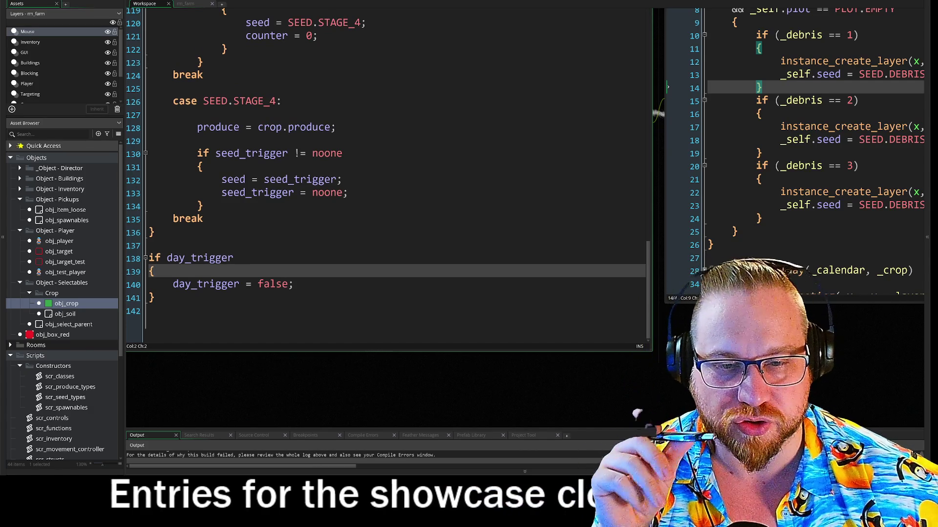
Step: Run the game and walk the farmer down and back up the field
click(215, 307)
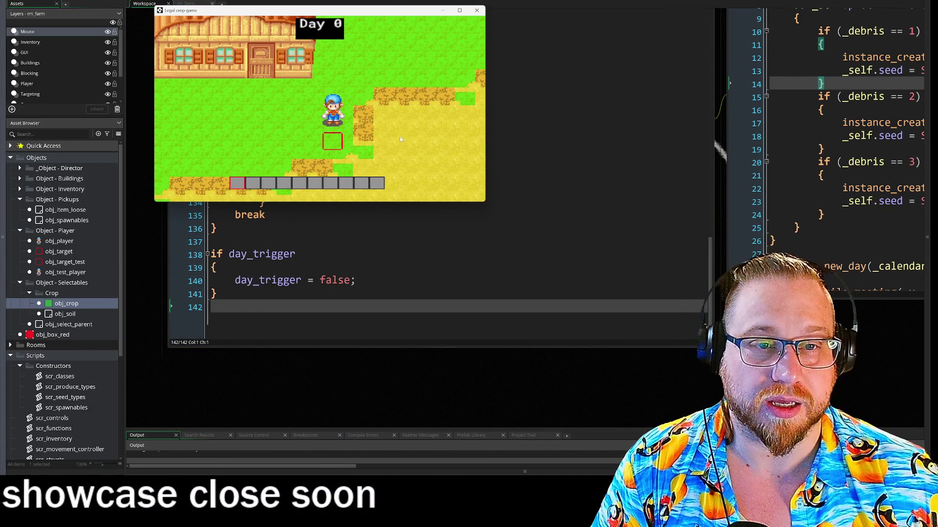
key(s)
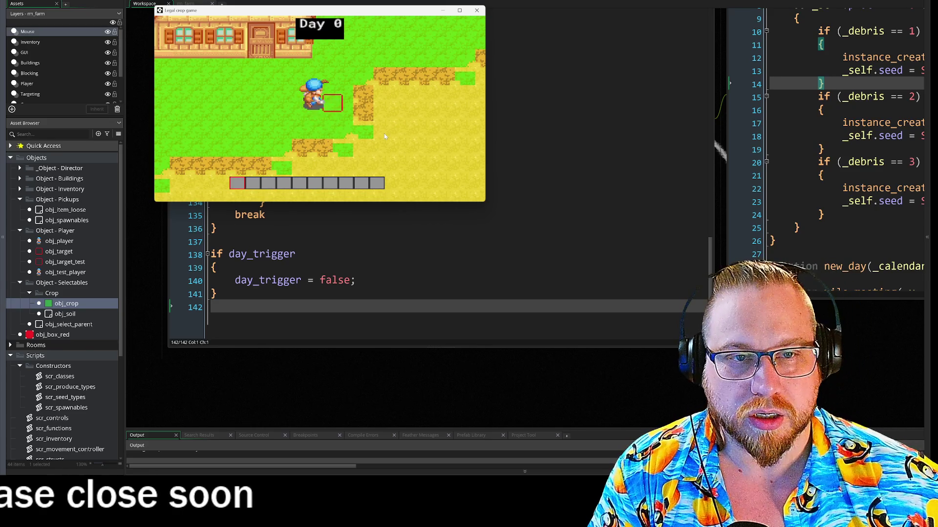
key(w)
key(s)
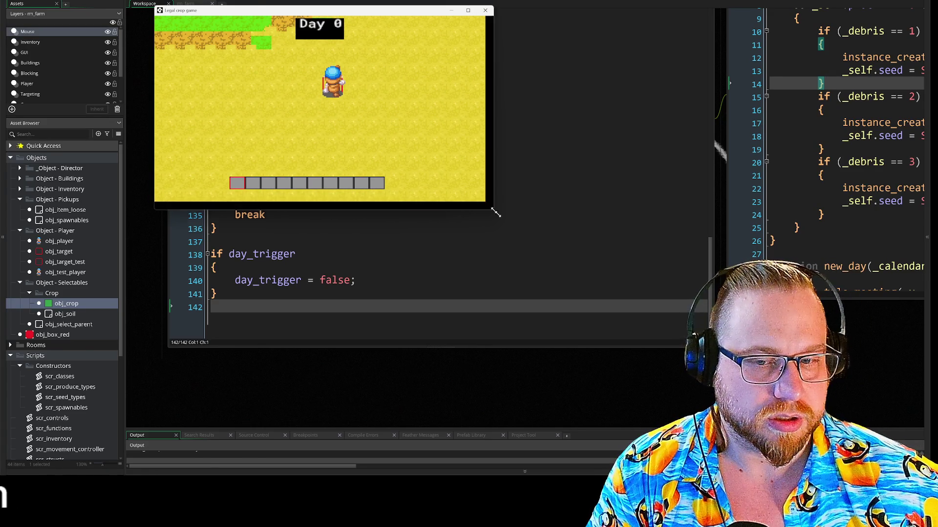
Step: Double the game window, move it up-left, and walk the farmer around the yellow field and farmhouse
drag(487, 204, 704, 350)
drag(519, 14, 381, 0)
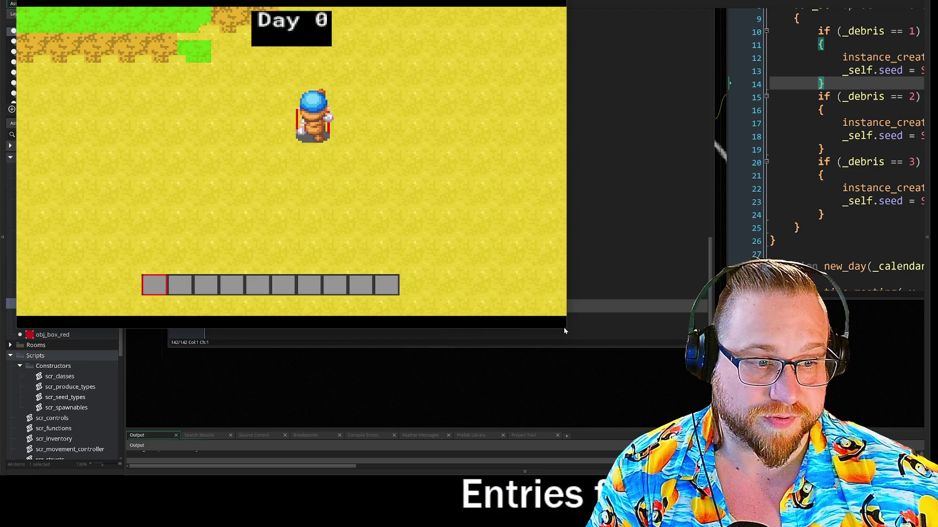
key(w)
key(s)
key(a)
key(d)
key(s)
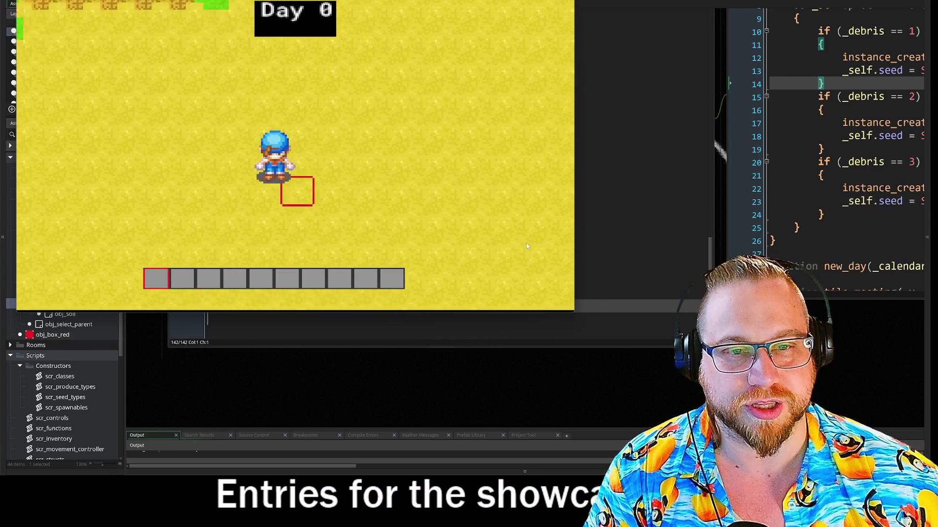
key(a)
key(w)
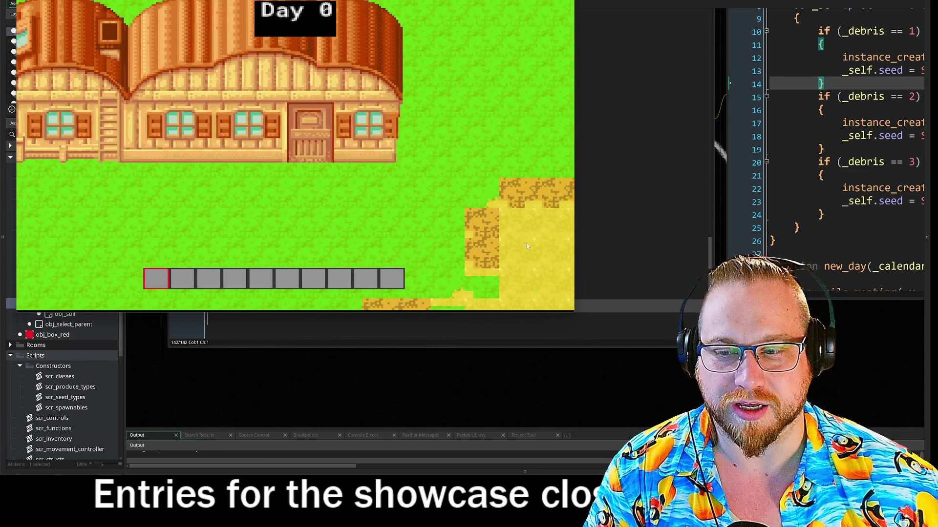
key(s)
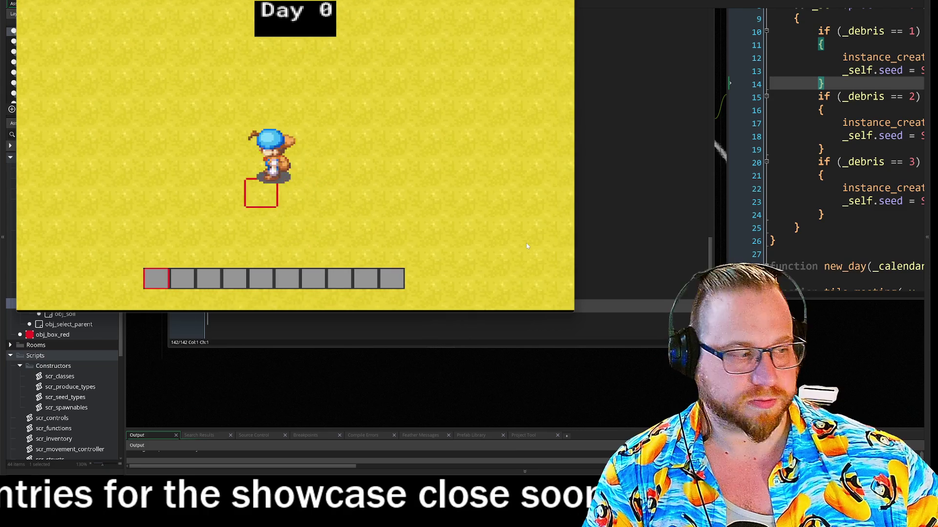
key(d)
key(a)
key(d)
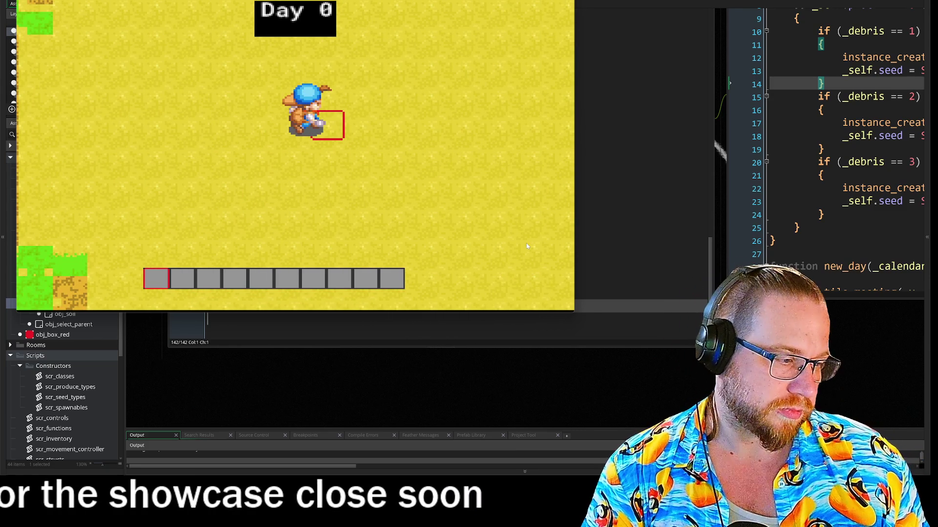
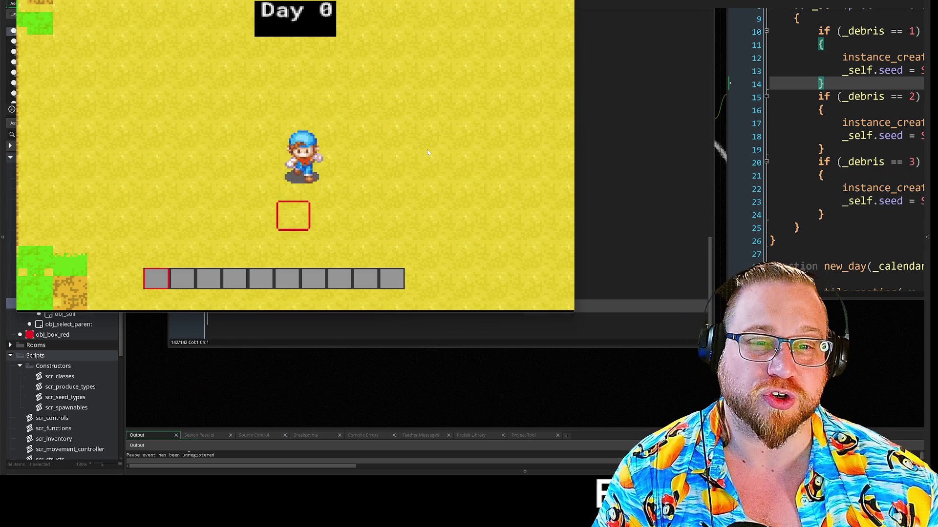
Step: Walk the farmer around the field with WASD and scroll the hotbar, then reopen obj_test_player's code
key(a)
key(w)
key(d)
key(a)
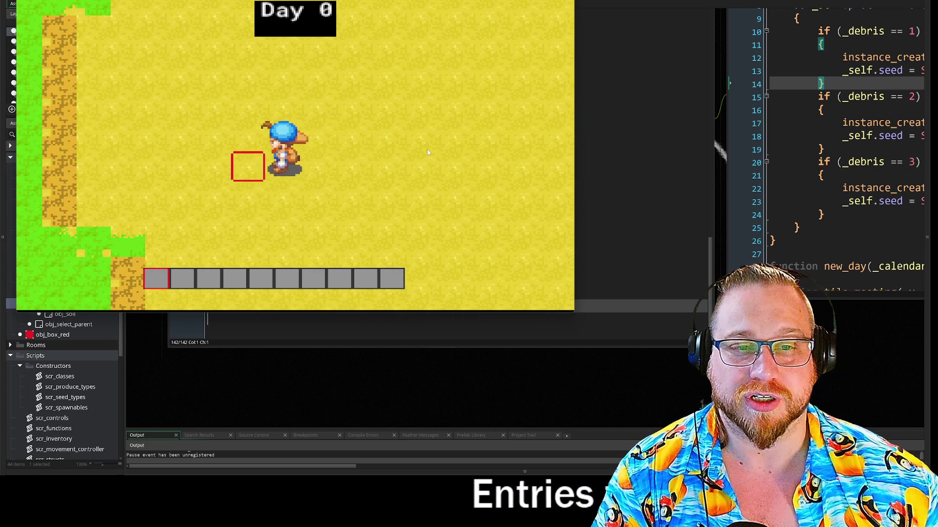
key(d)
key(s)
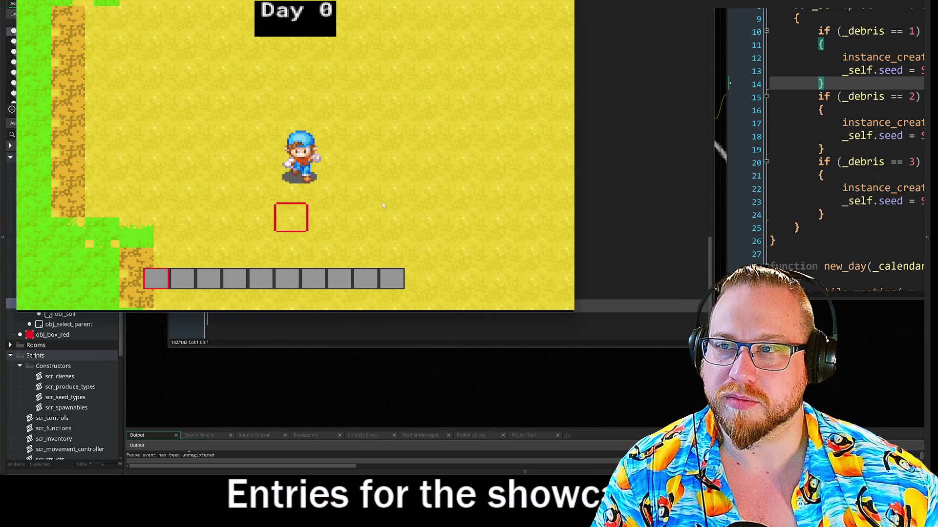
scroll(478, 218, down, 2)
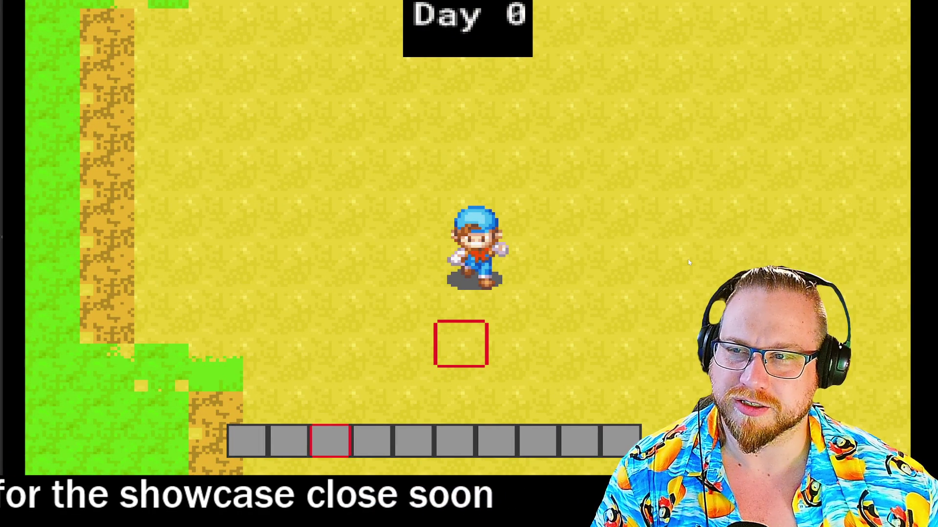
key(a)
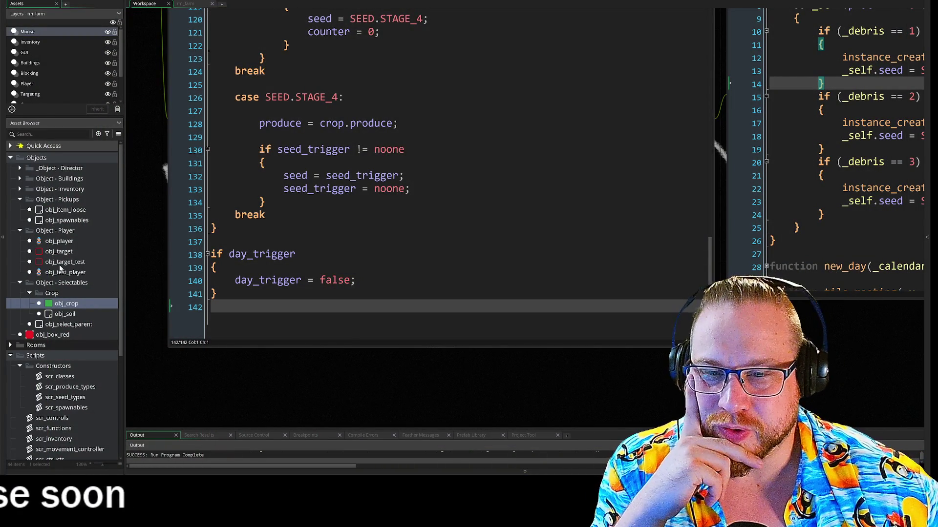
double_click(59, 273)
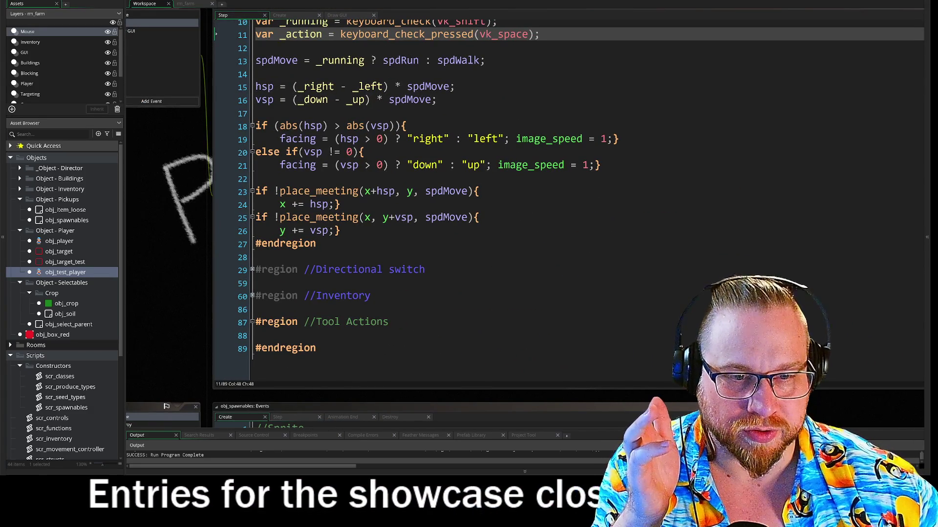
Step: Expand and re-collapse the Directional switch region to inspect it
click(251, 270)
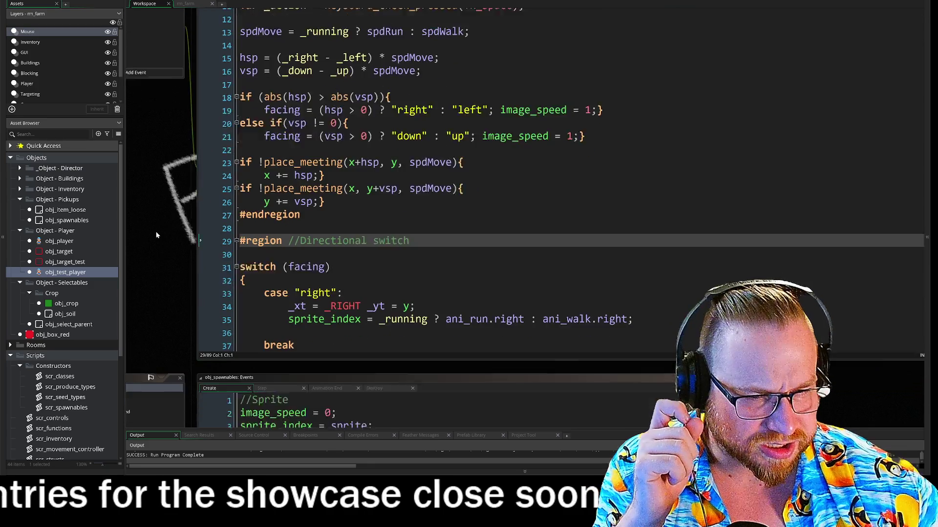
scroll(537, 195, down, 10)
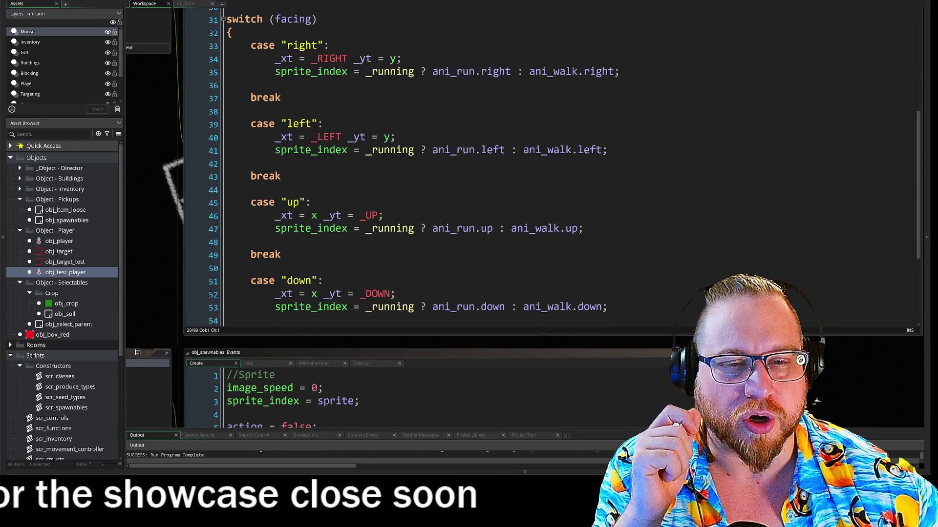
scroll(246, 181, up, 3)
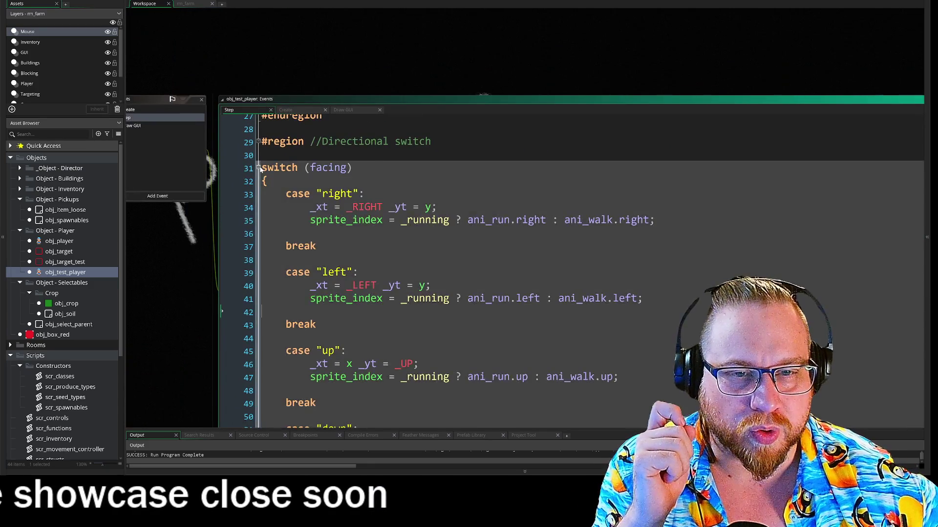
click(258, 167)
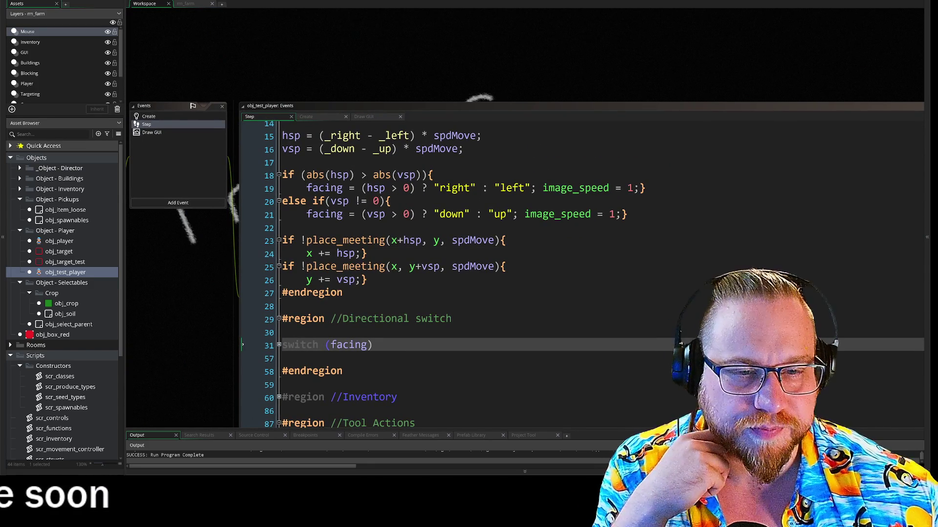
Step: Insert a blank line after the horizontal x += hsp collision check
click(243, 253)
click(243, 279)
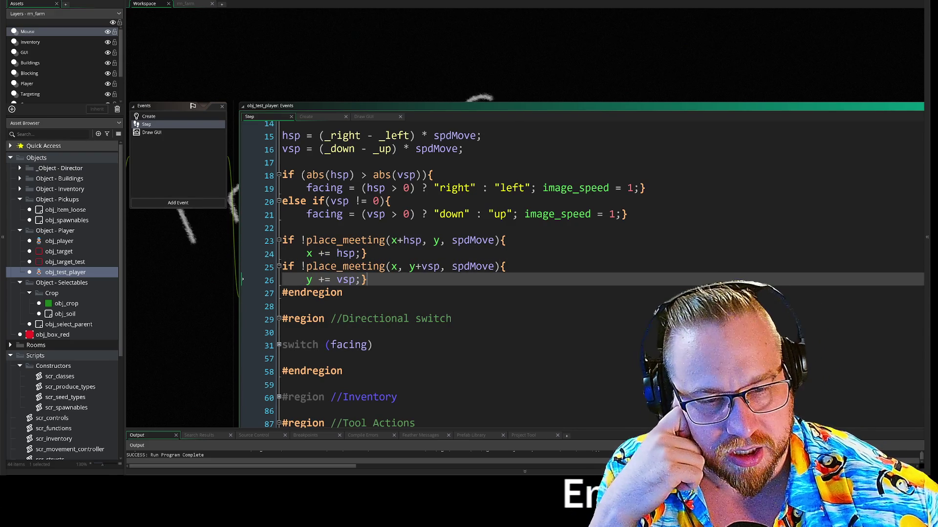
click(243, 253)
key(End)
key(Return)
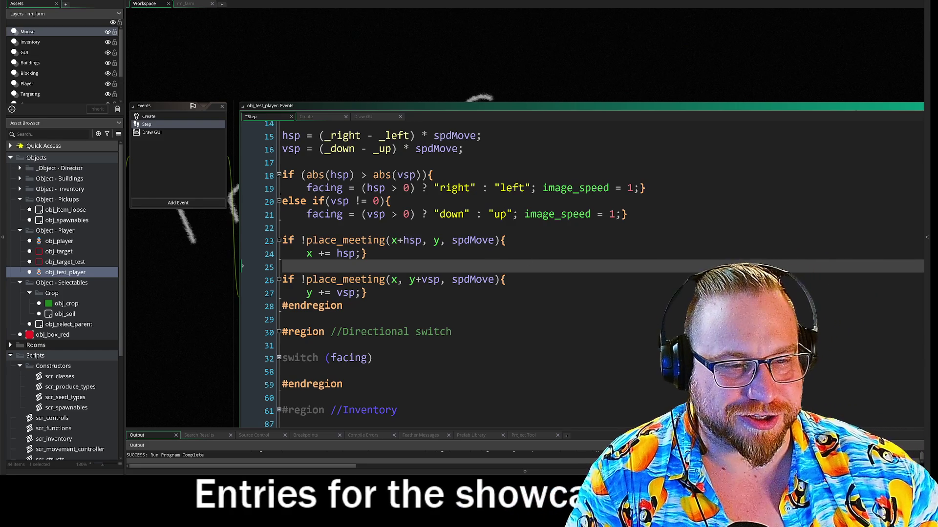
Step: Put the horizontal place_meeting block's opening and closing braces on their own lines
click(503, 240)
key(Return)
click(362, 266)
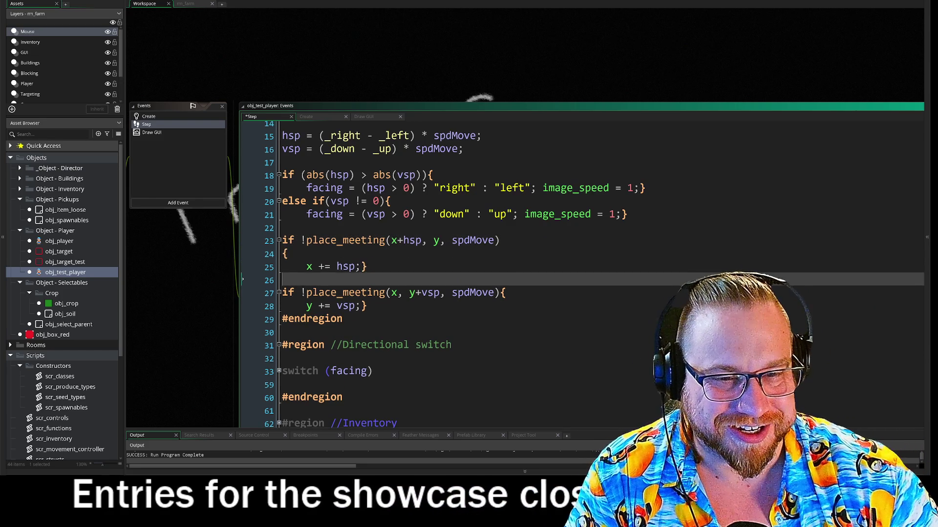
key(Return)
key(BackSpace)
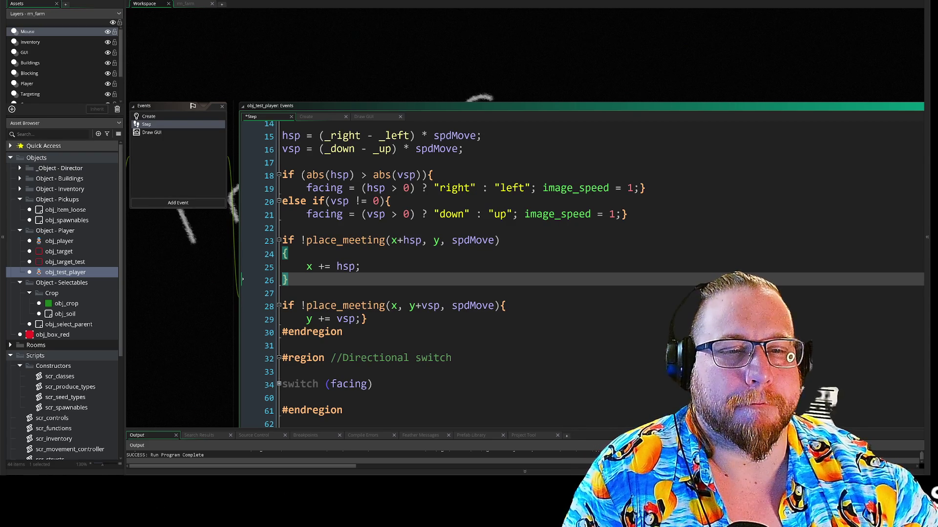
drag(200, 276, 245, 228)
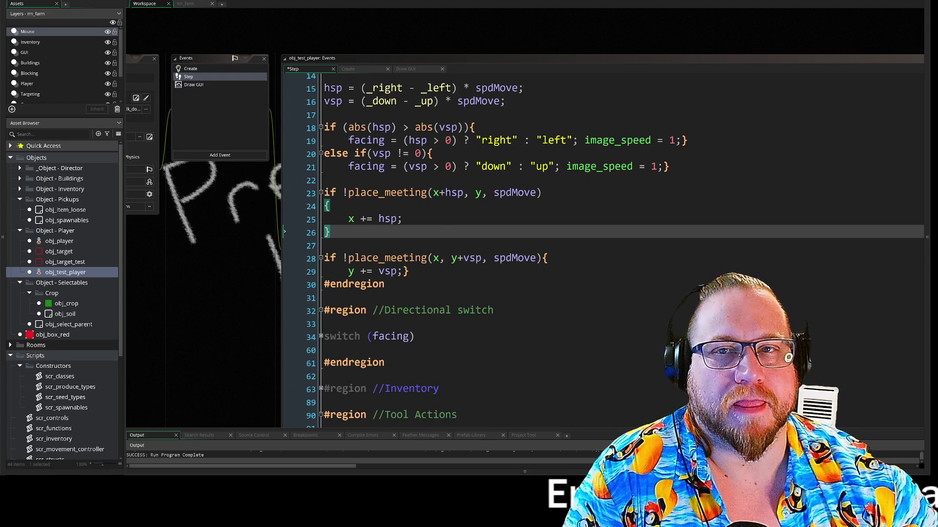
Step: Copy the y += vsp statement and paste it under x += hsp inside the first check
drag(340, 236, 324, 193)
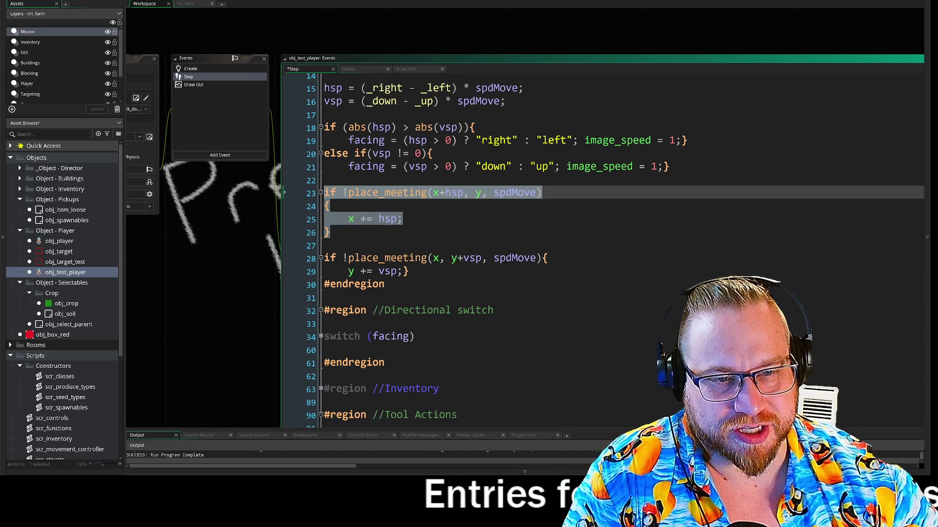
mouse_move(410, 271)
mouse_down()
mouse_move(341, 269)
mouse_move(300, 182)
mouse_up()
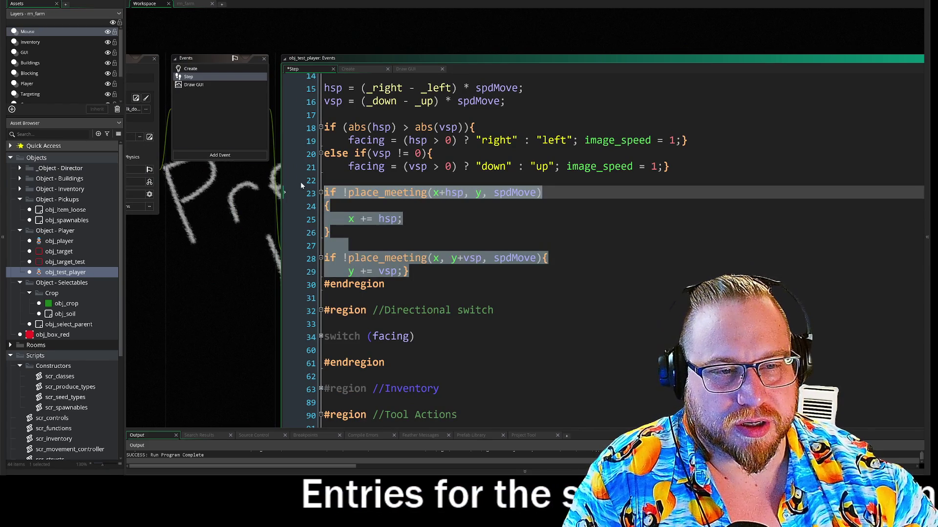
click(349, 246)
drag(348, 272, 396, 271)
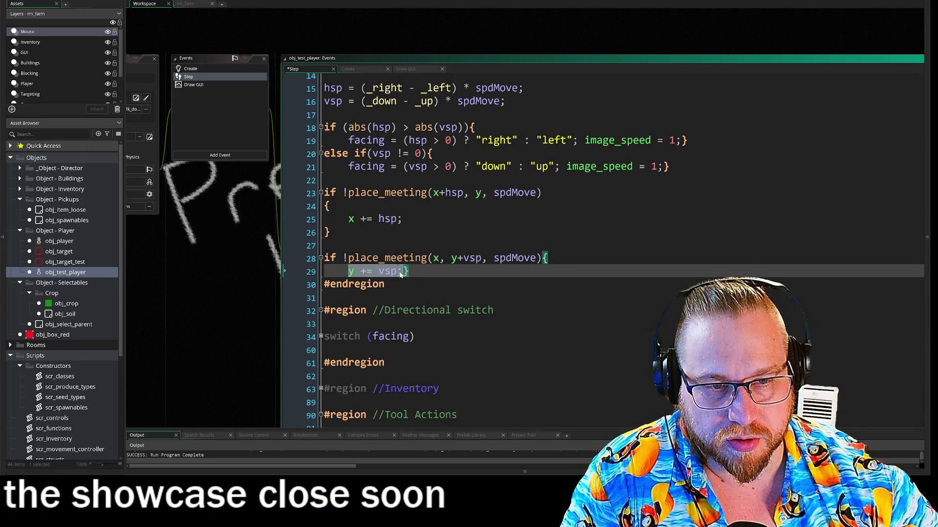
drag(401, 272, 348, 275)
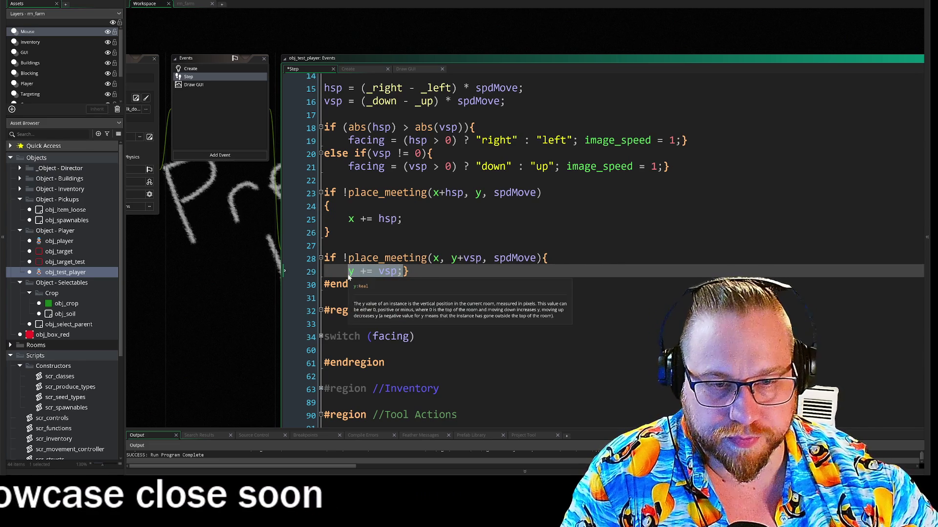
key(ctrl+c)
click(402, 219)
key(Return)
key(ctrl+v)
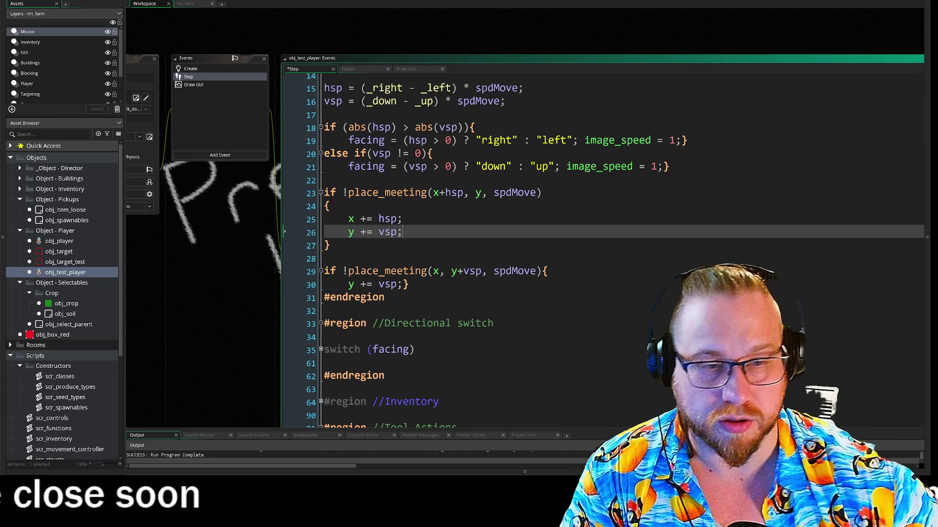
Step: Change the first check to place_meeting(x+hsp, y+vsp, spdMove) and delete the redundant vertical check
drag(451, 272, 484, 272)
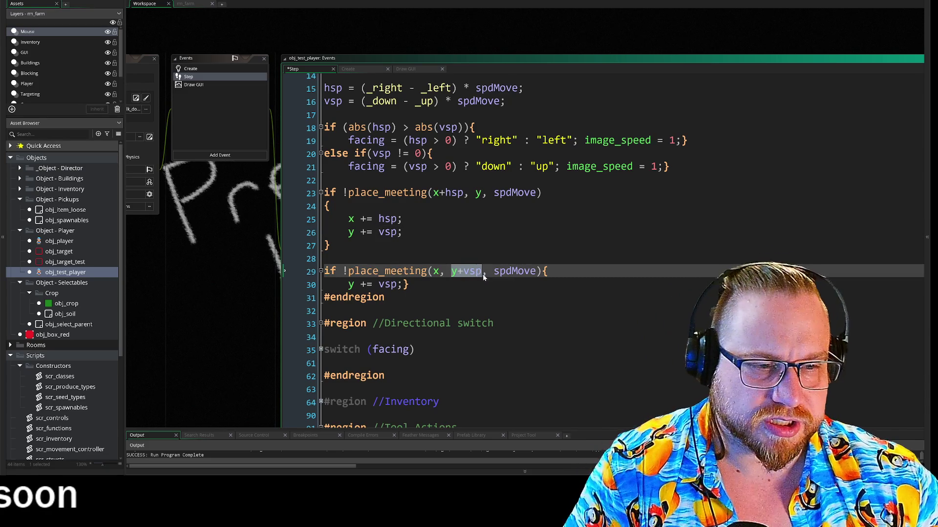
double_click(479, 193)
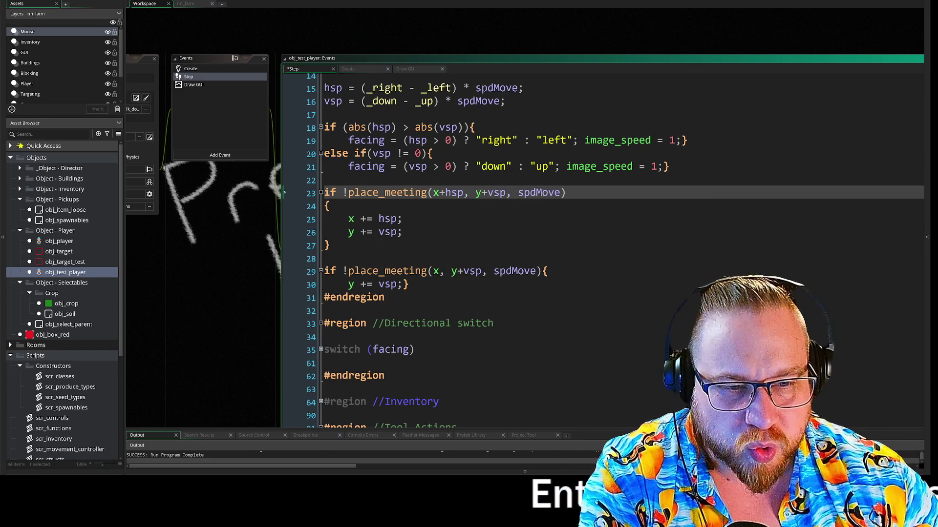
drag(324, 271, 410, 284)
key(BackSpace)
key(BackSpace)
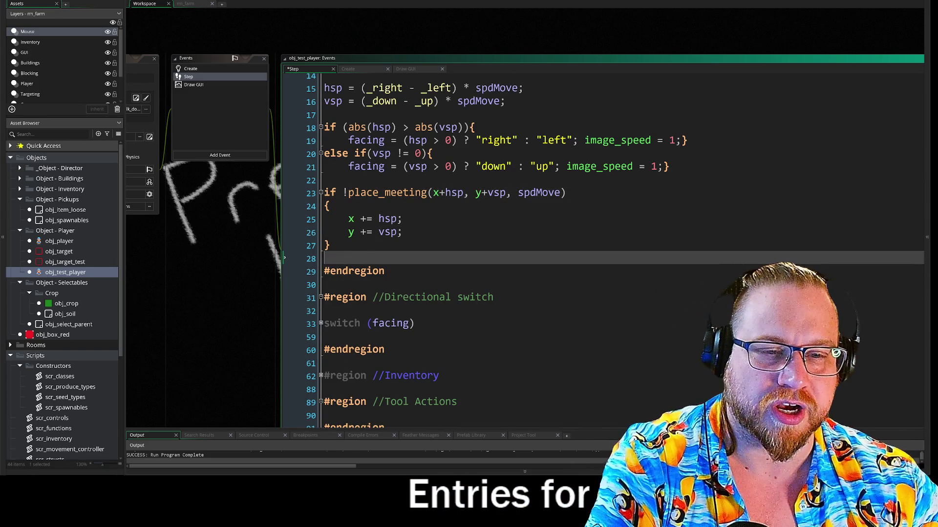
key(BackSpace)
Step: Review the combined collision block containing both movement lines
drag(349, 218, 402, 232)
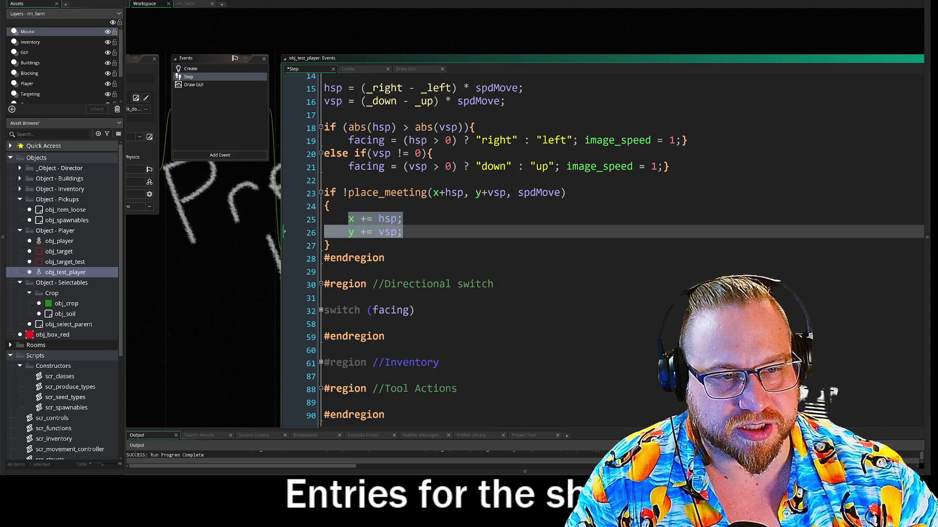
click(469, 193)
click(402, 218)
click(289, 283)
scroll(288, 282, up, 5)
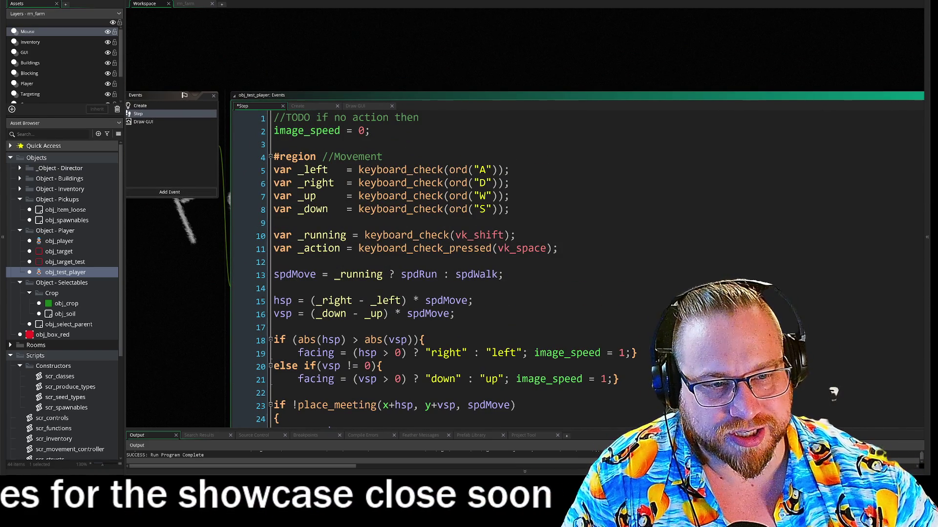
scroll(576, 269, down, 2)
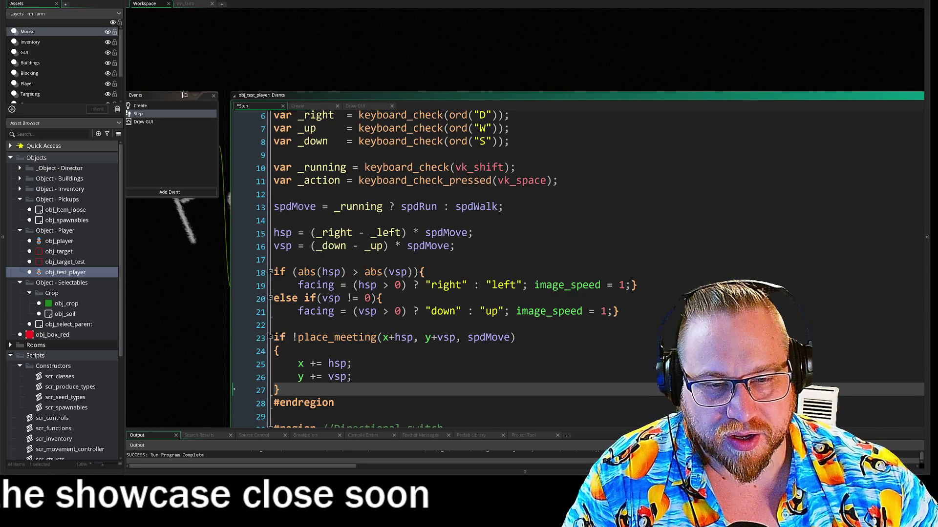
Step: Check the uses of hsp and the facing code, then save and run with F5
click(290, 234)
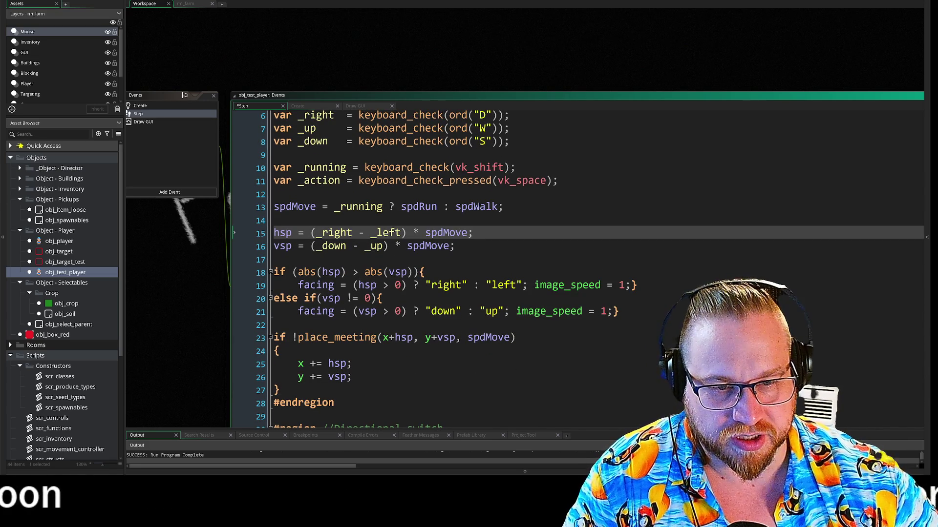
scroll(576, 268, down, 2)
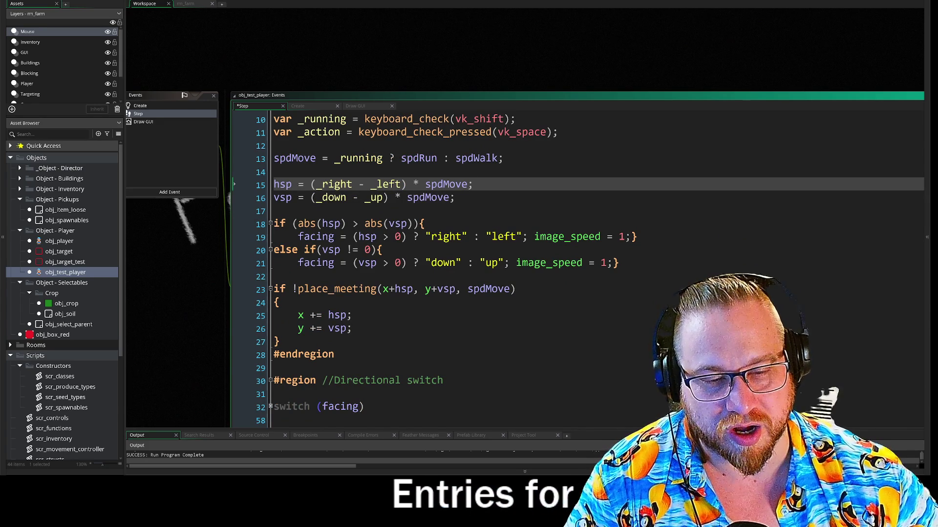
drag(298, 315, 352, 315)
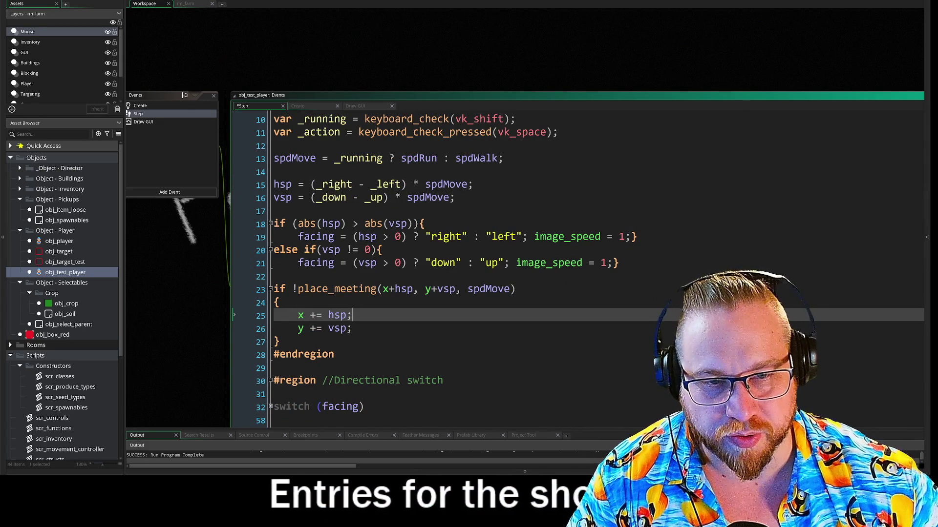
mouse_move(299, 223)
mouse_down()
mouse_move(337, 249)
mouse_move(570, 263)
mouse_up()
click(571, 264)
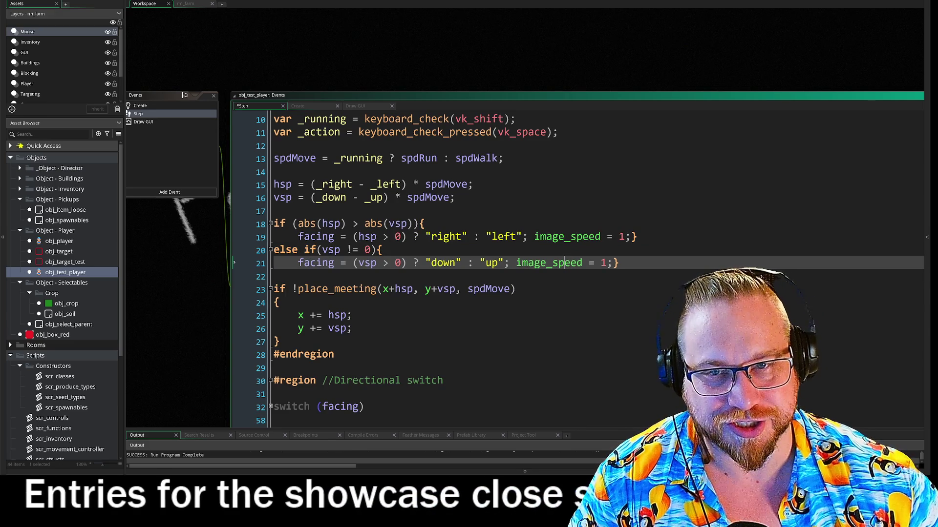
key(F5)
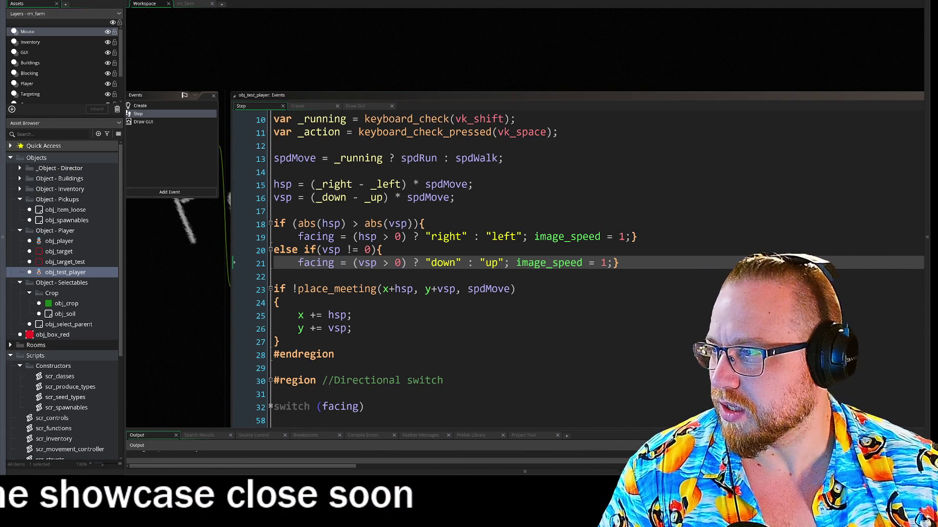
Step: Walk the farmer up, down and right across the yellow field
key(w)
key(w)
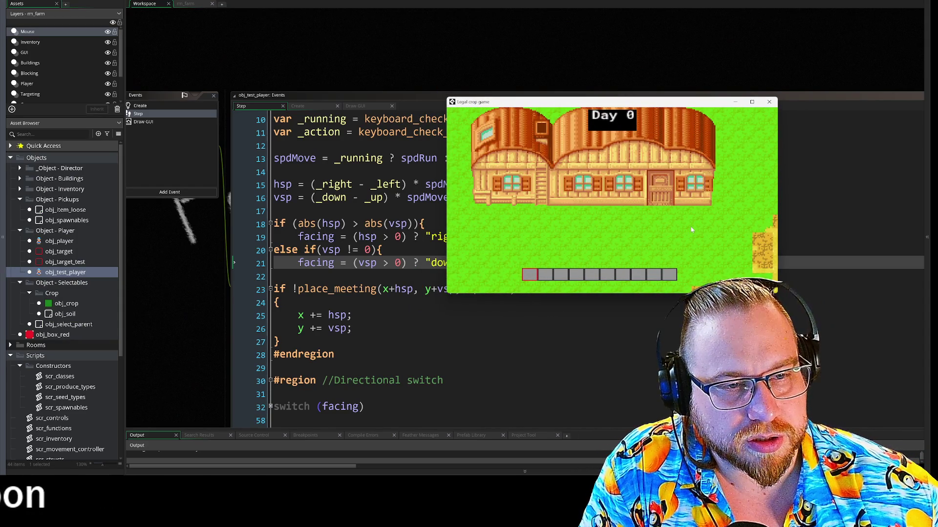
key(s)
key(d)
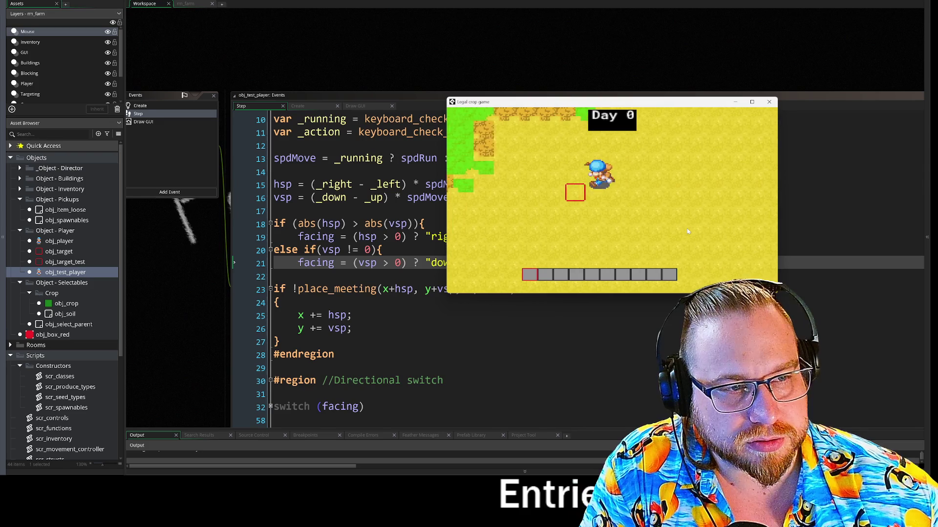
key(d)
key(s)
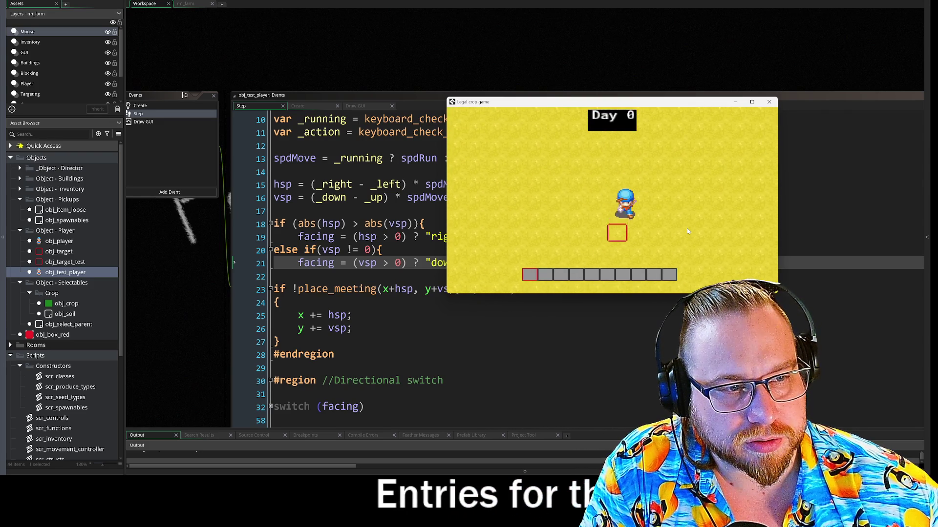
key(w)
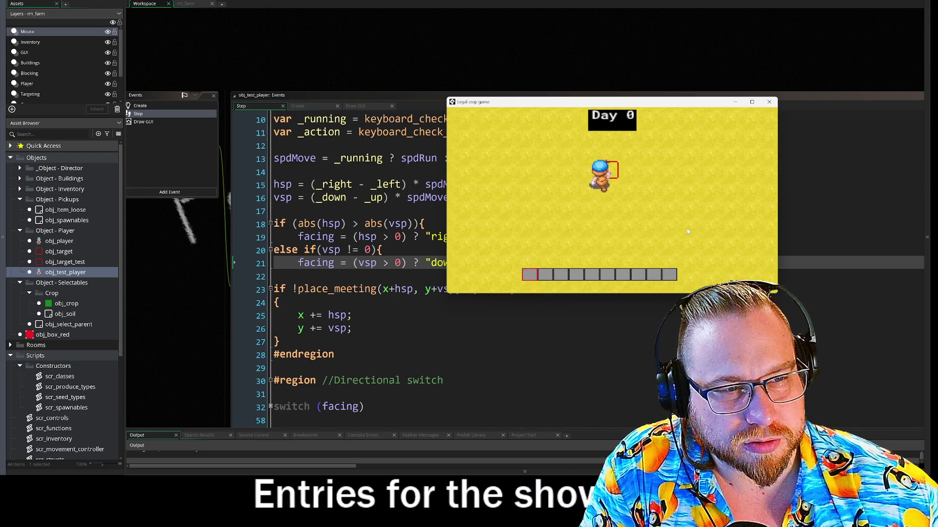
key(d)
key(w)
key(s)
key(s)
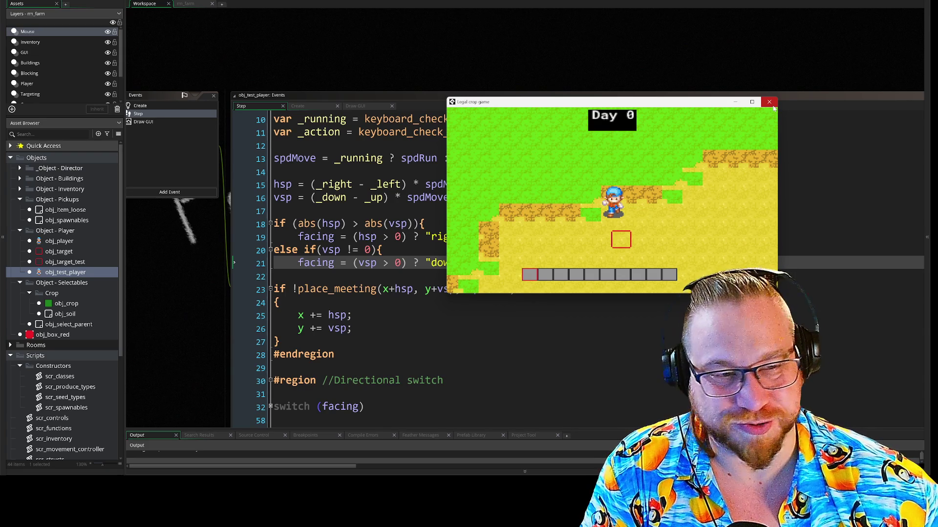
Step: Move the game window top-left and enlarge it, then walk the farmer toward the farmhouse
mouse_move(707, 105)
mouse_down()
mouse_move(402, 3)
mouse_move(355, 3)
mouse_up()
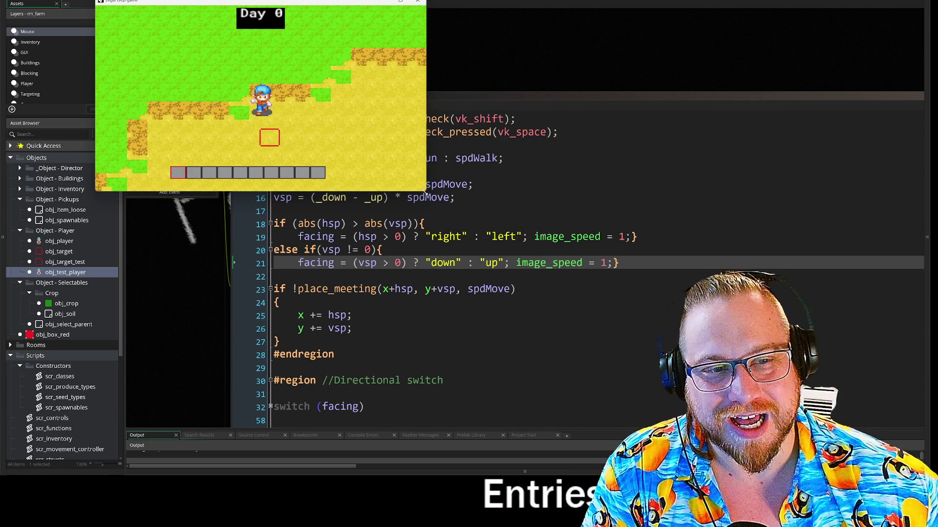
drag(425, 191, 764, 400)
key(s)
key(w)
key(a)
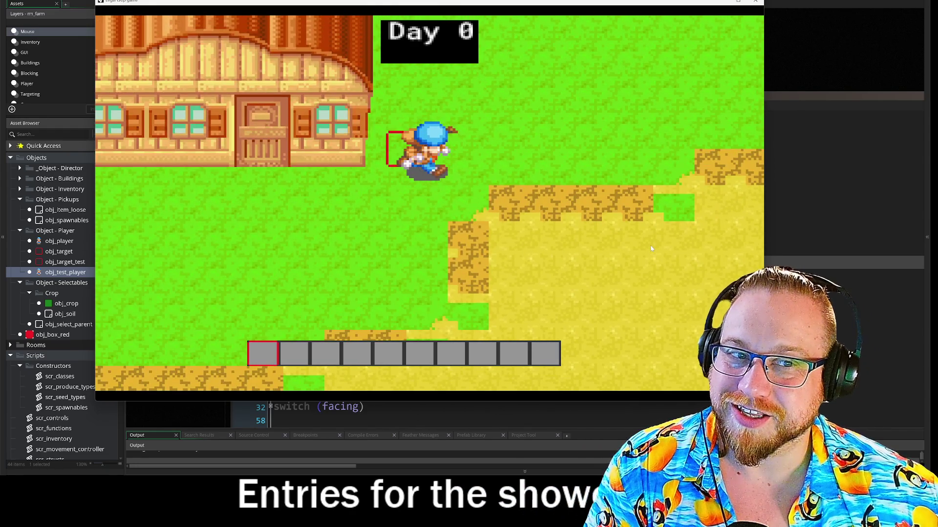
key(d)
key(s)
key(a)
key(d)
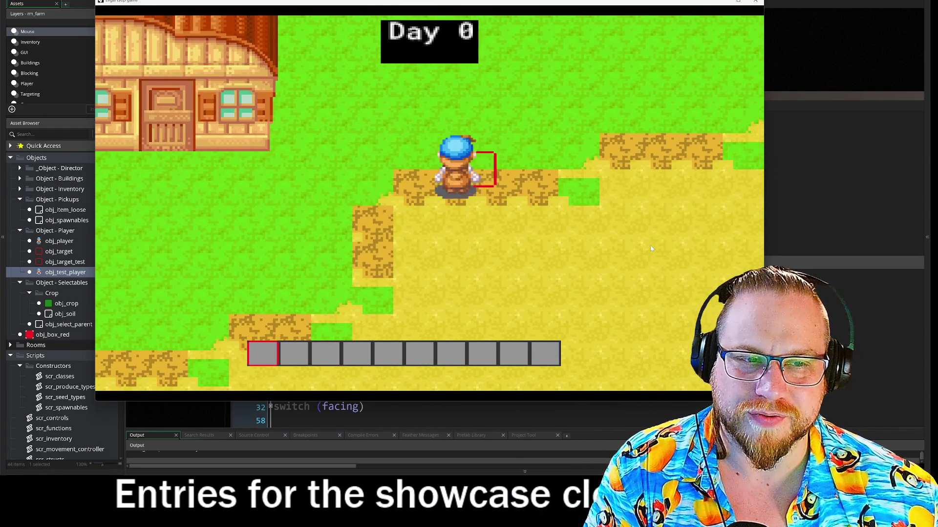
key(d)
key(w)
Step: Turn and walk the farmer in every direction near the farmhouse, then close the game
key(s)
key(a)
key(s)
key(d)
key(a)
key(w)
key(d)
key(s)
key(a)
key(d)
key(a)
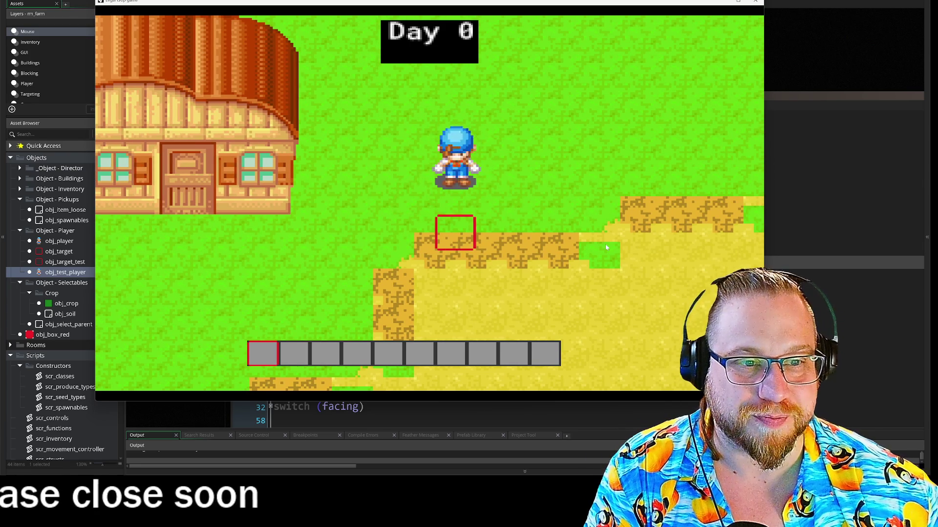
click(752, 4)
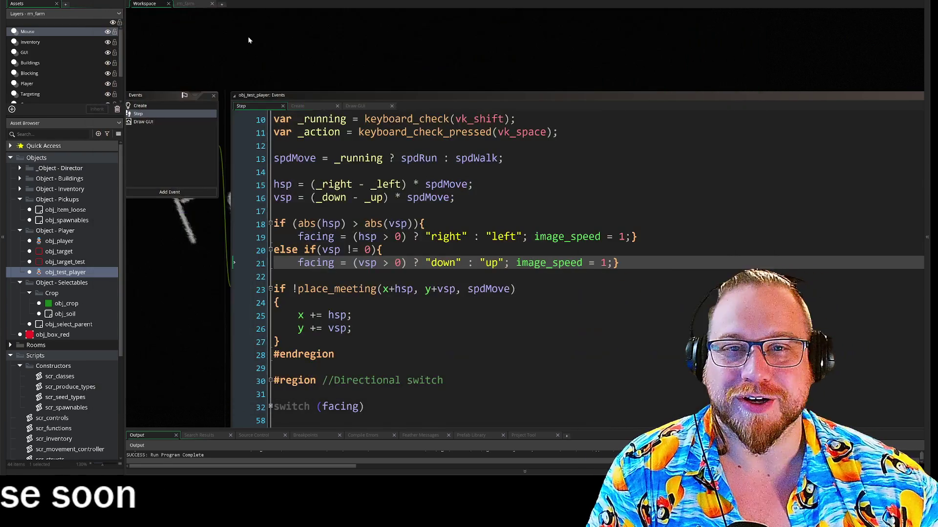
Step: Glance at the rm_farm room, then return to the Step code and inspect lines 13 and 27
click(202, 4)
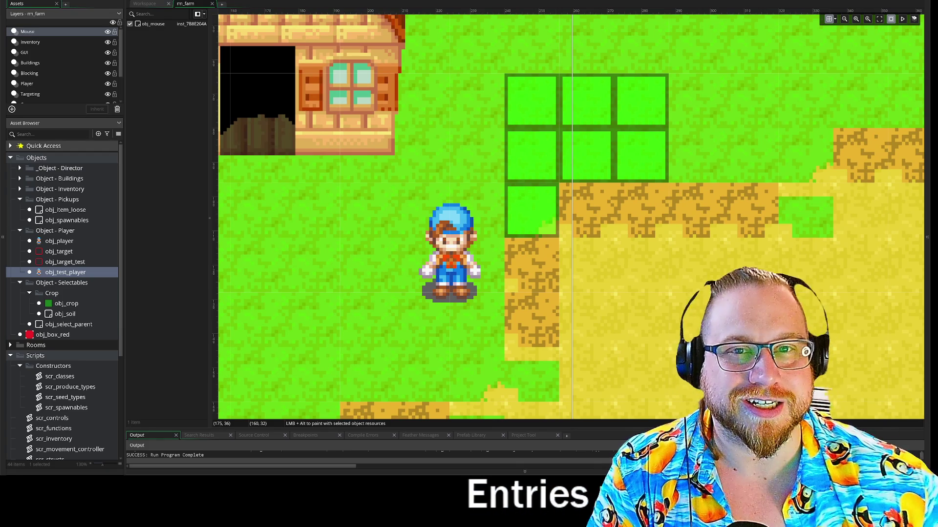
click(144, 4)
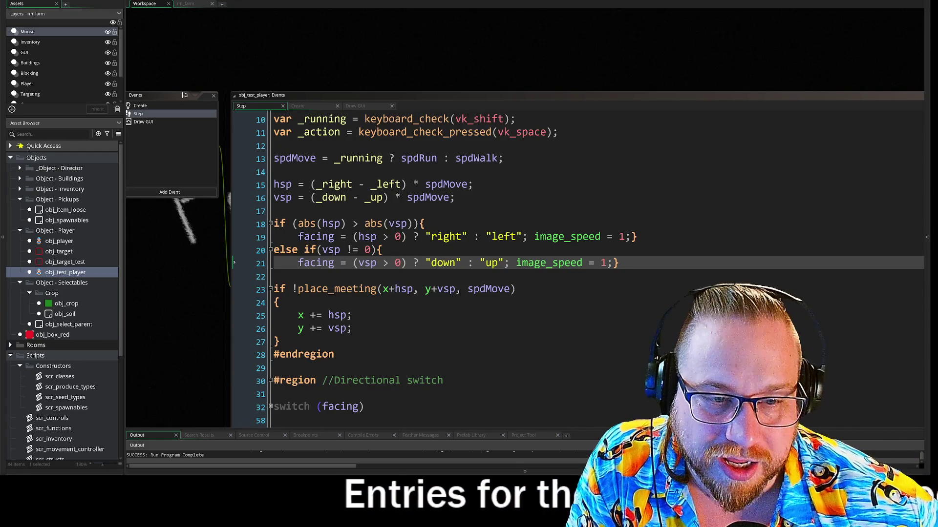
click(280, 342)
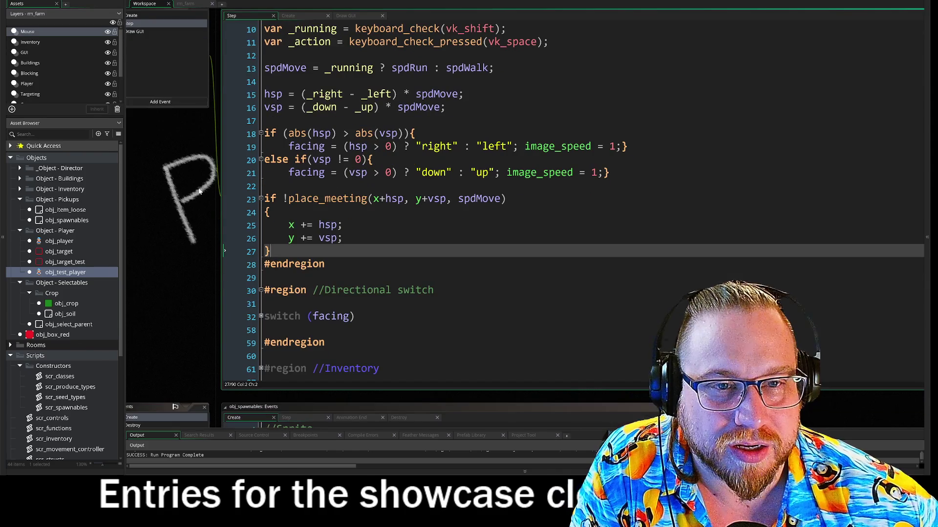
click(476, 68)
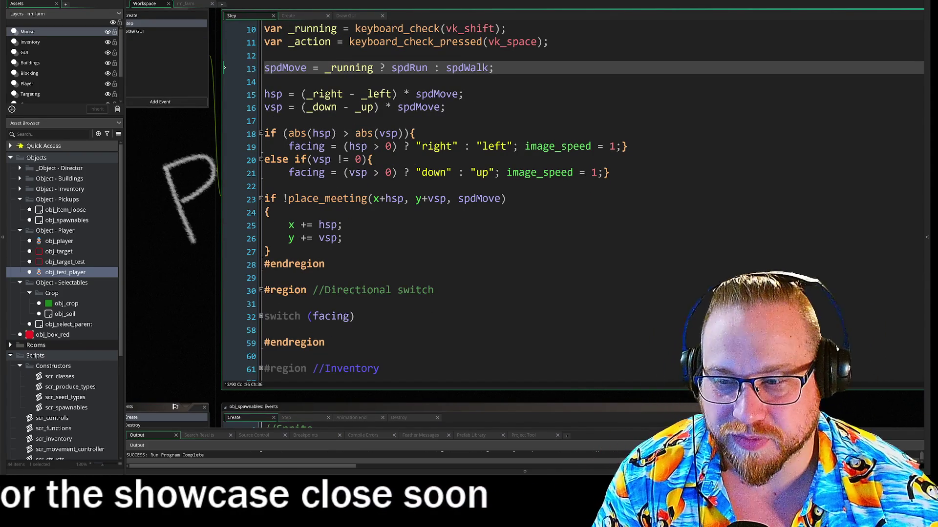
click(375, 70)
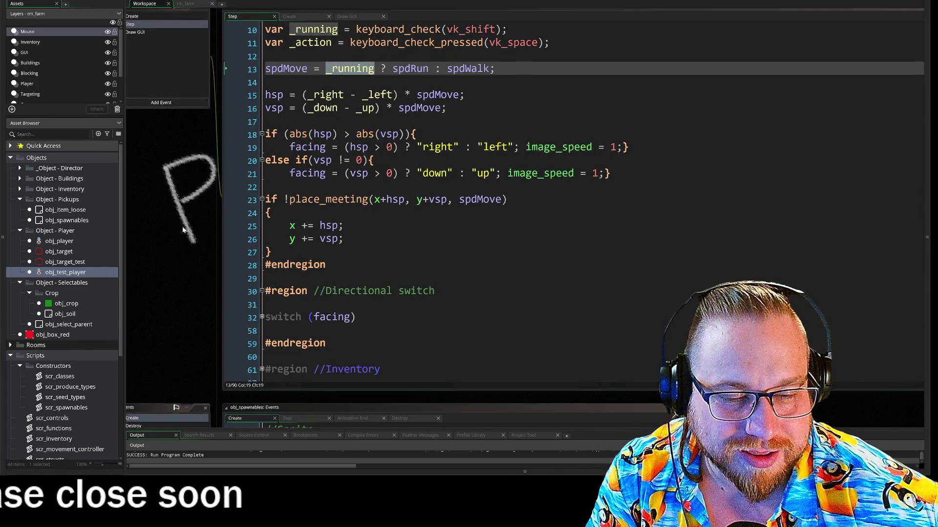
drag(177, 221, 226, 204)
scroll(440, 195, down, 3)
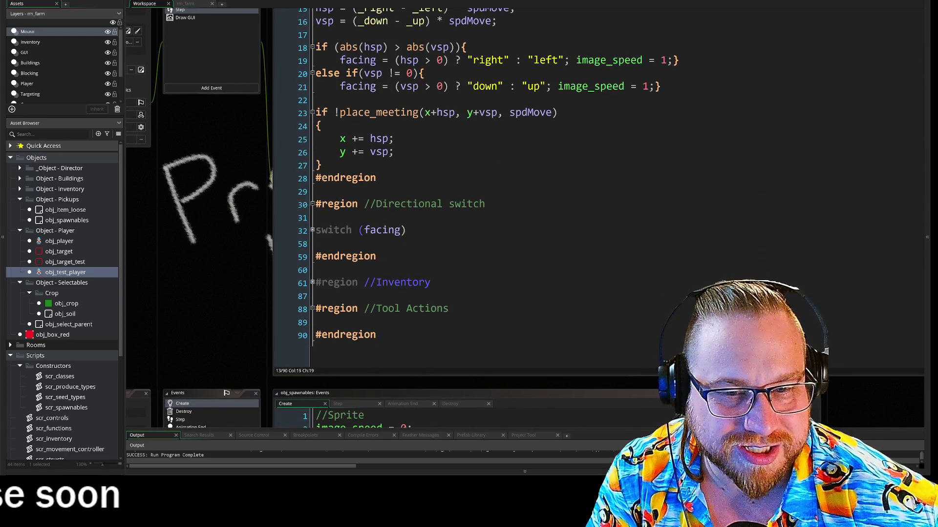
drag(247, 244, 218, 254)
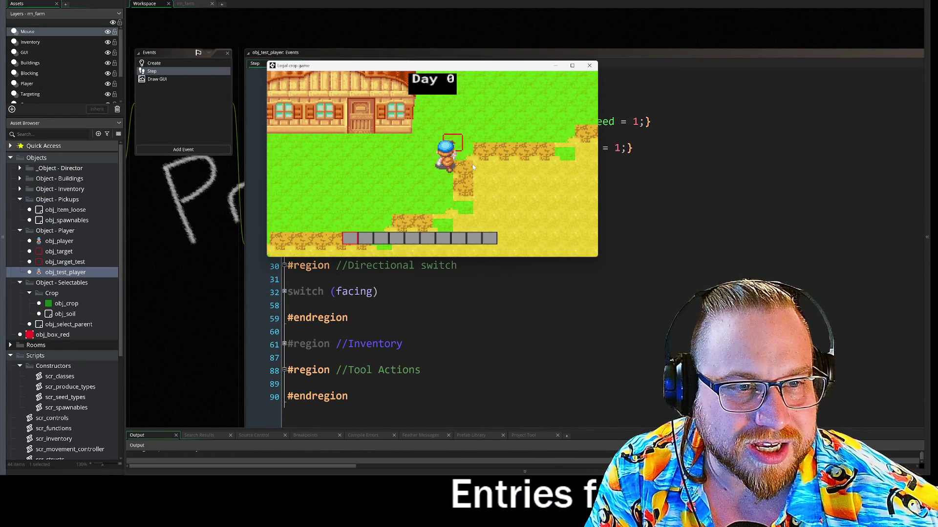
Step: Walk the farmer up, down and sideways around the farmhouse, then close the game window
key(w)
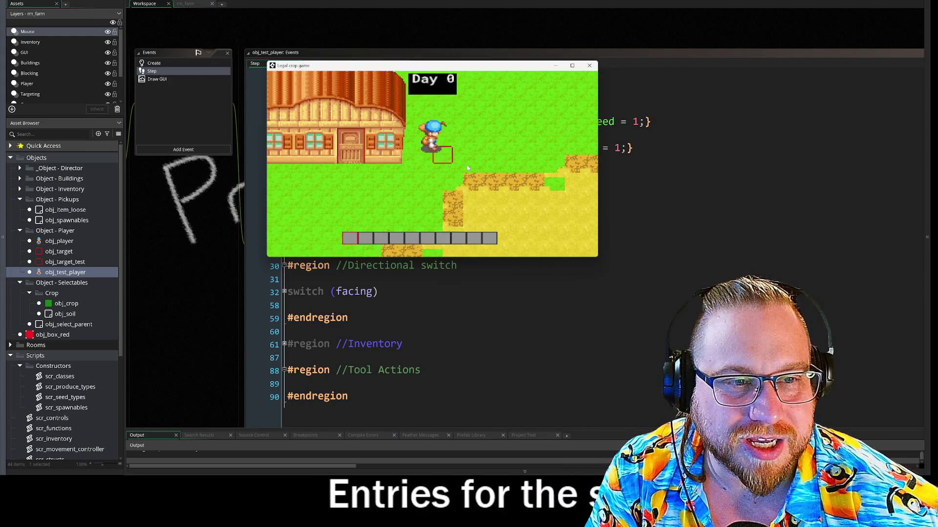
key(a)
key(d)
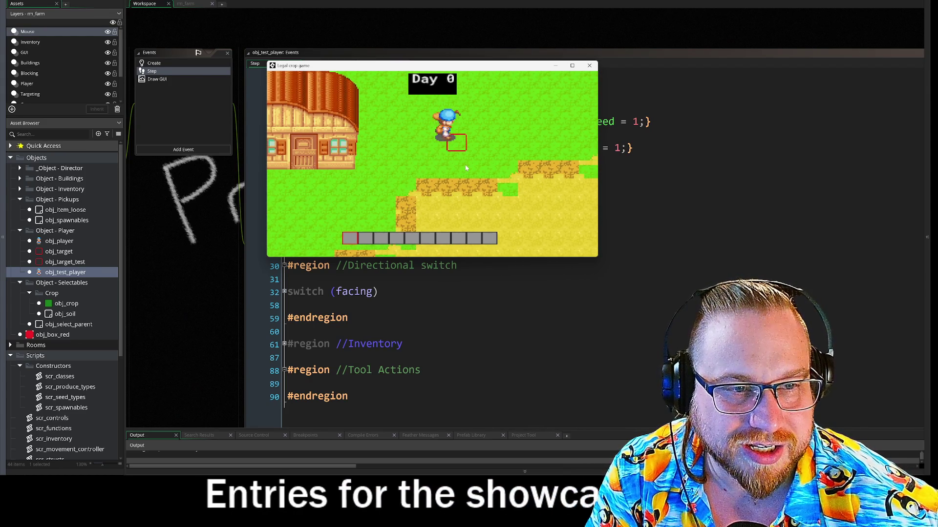
key(s)
key(a)
key(d)
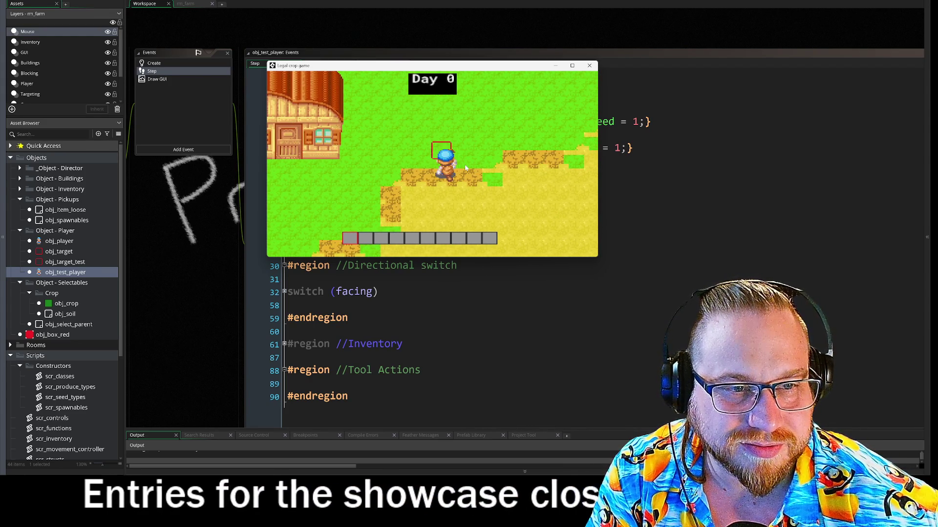
key(w)
key(a)
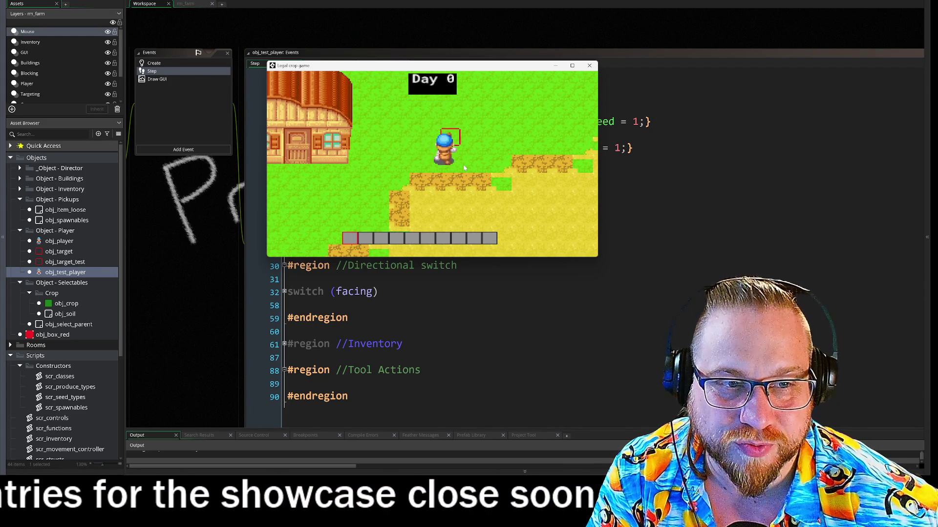
key(d)
key(a)
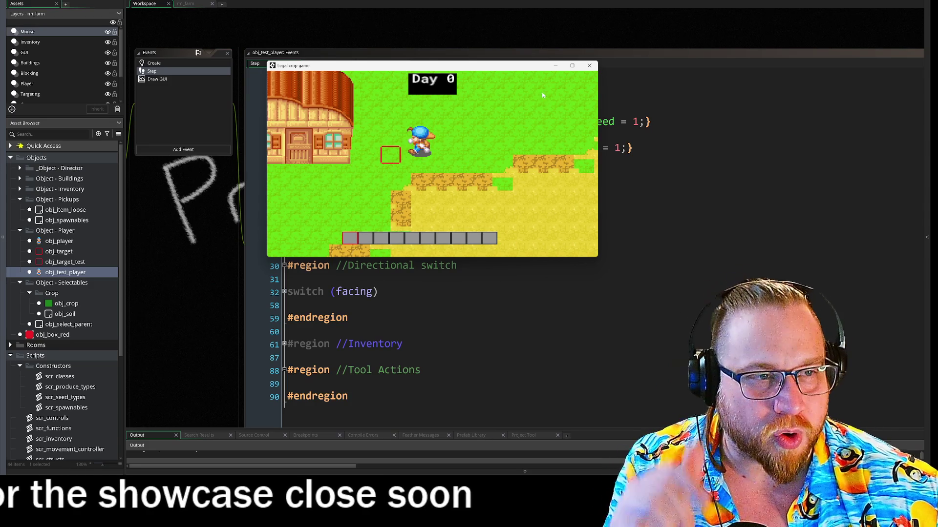
click(589, 66)
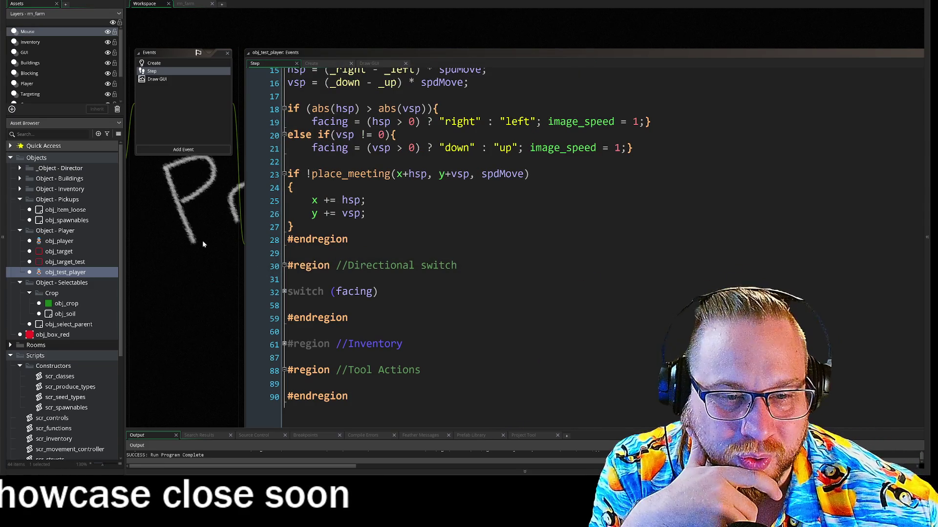
Step: Expand the switch (facing) statement and scroll through its right, left, up and down cases
scroll(193, 249, down, 2)
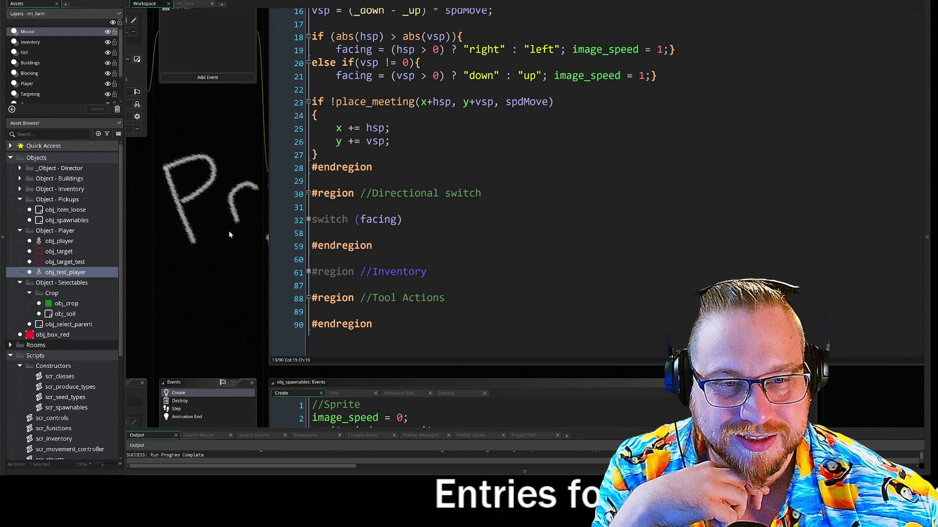
click(308, 220)
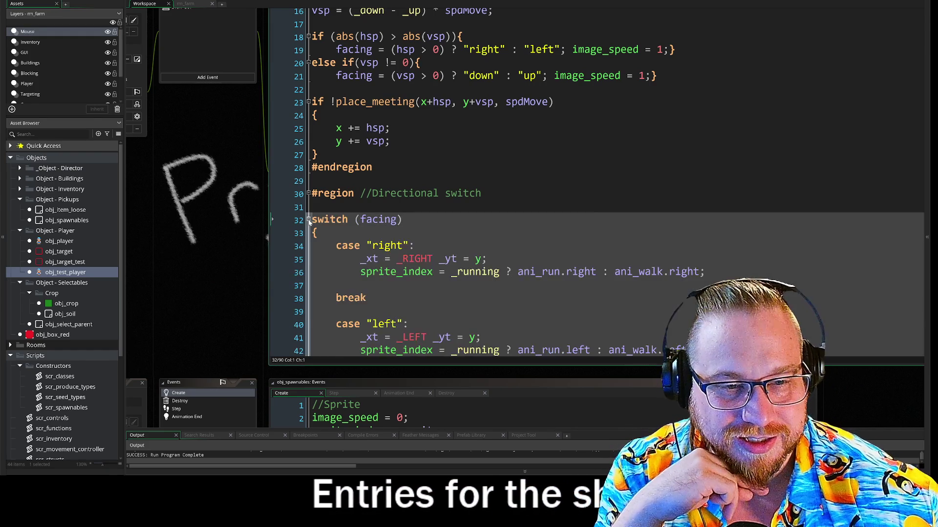
click(309, 221)
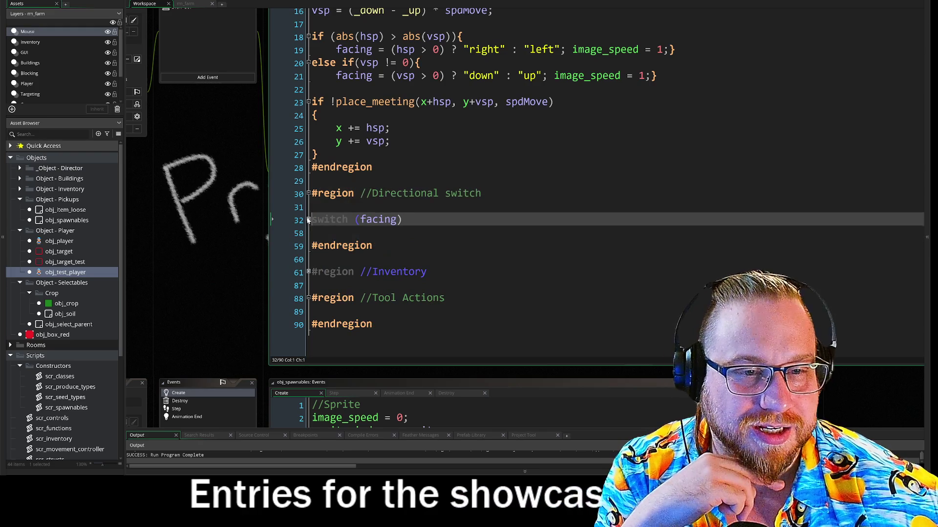
click(308, 220)
scroll(308, 220, down, 7)
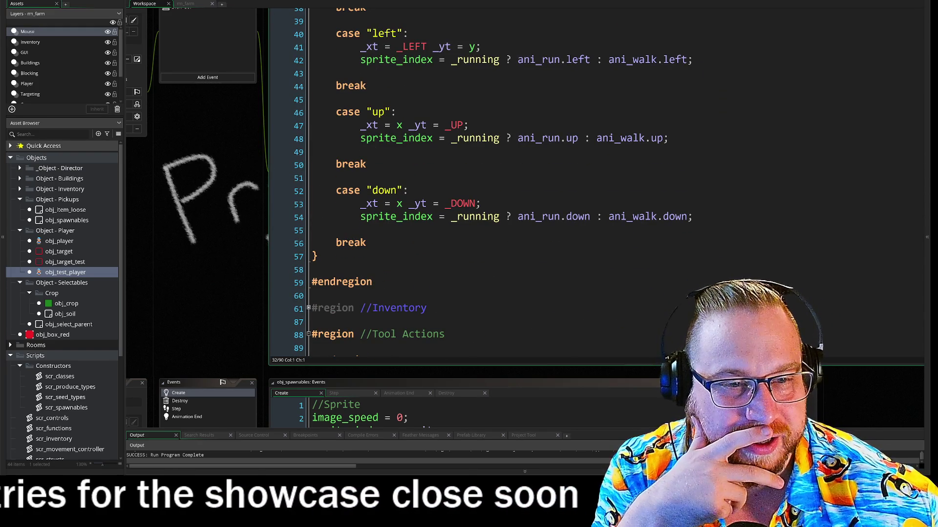
scroll(538, 181, up, 1)
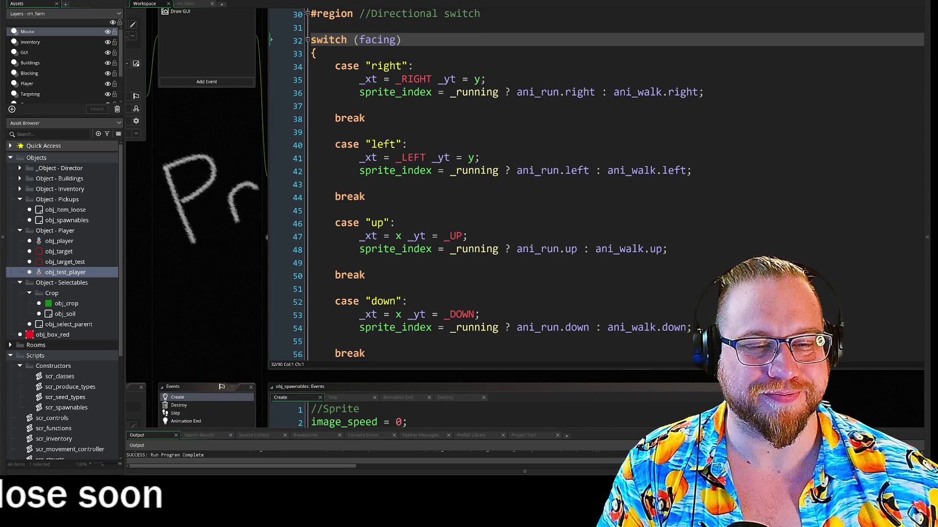
Step: Expand the Inventory region at line 61 and scroll through its code
scroll(308, 279, down, 4)
click(308, 277)
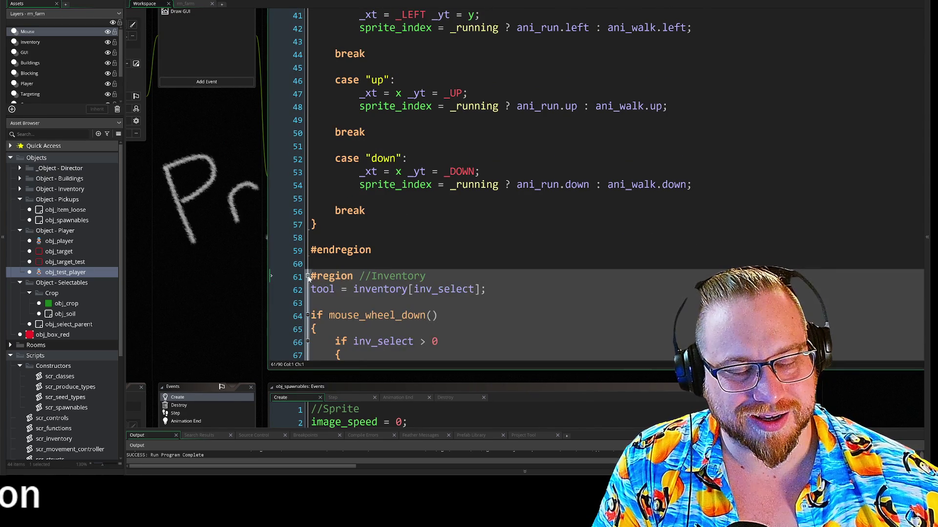
scroll(309, 279, down, 5)
scroll(309, 279, up, 3)
scroll(488, 151, down, 8)
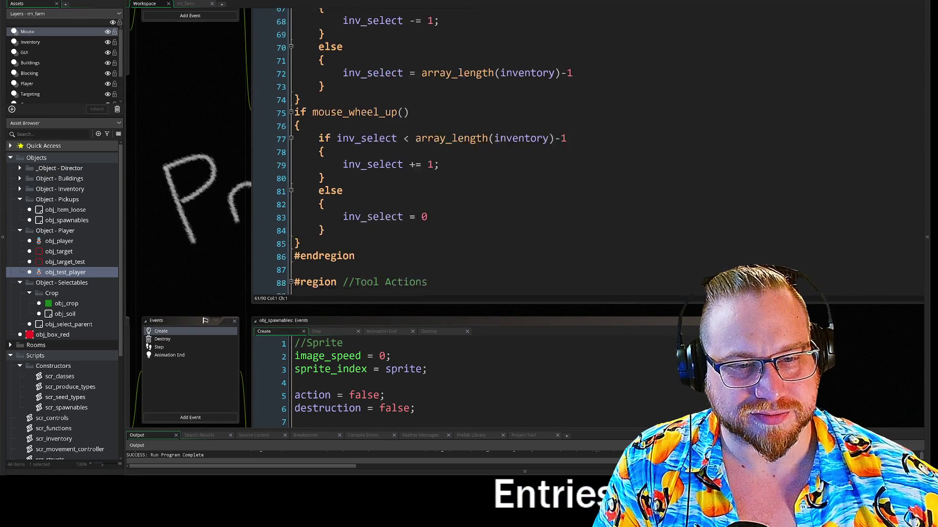
scroll(254, 193, up, 3)
scroll(273, 155, up, 4)
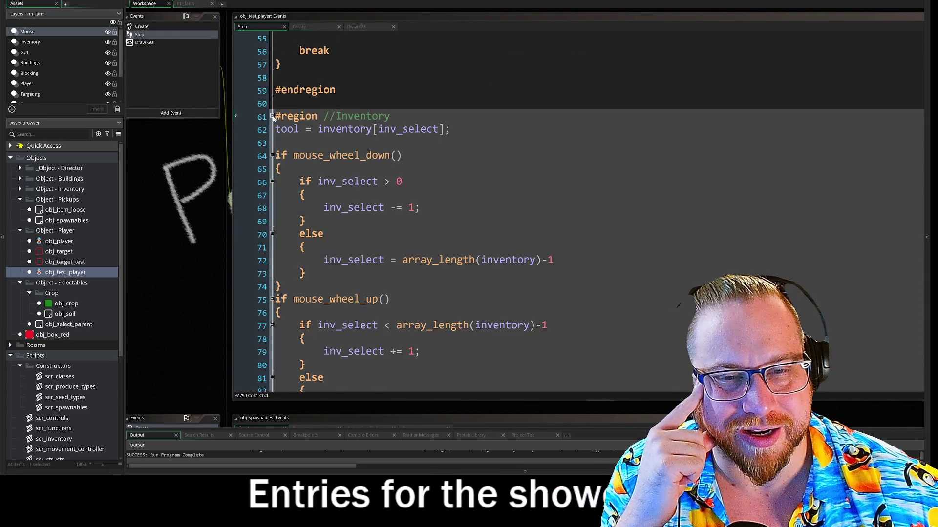
scroll(274, 155, up, 10)
scroll(488, 210, up, 2)
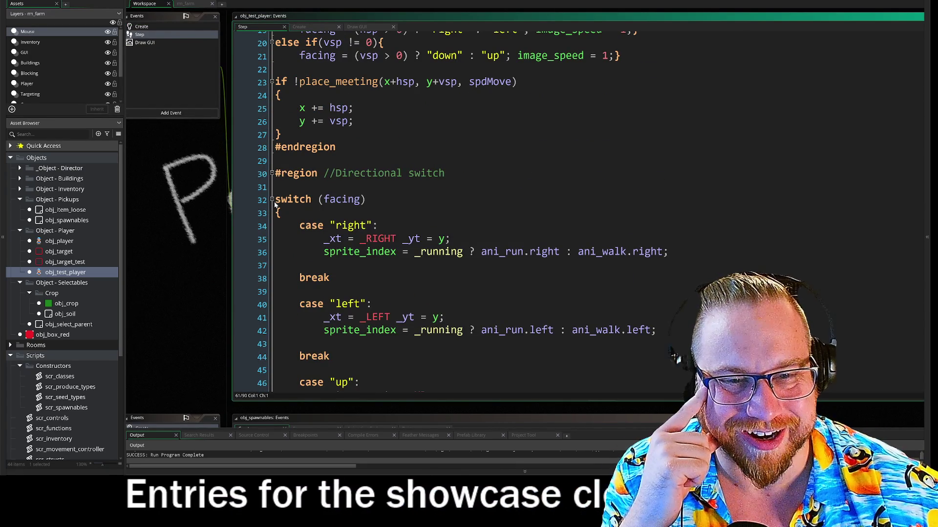
Step: Fold the Directional switch region and review the spdMove and _running lines in Movement
click(271, 170)
scroll(489, 210, up, 2)
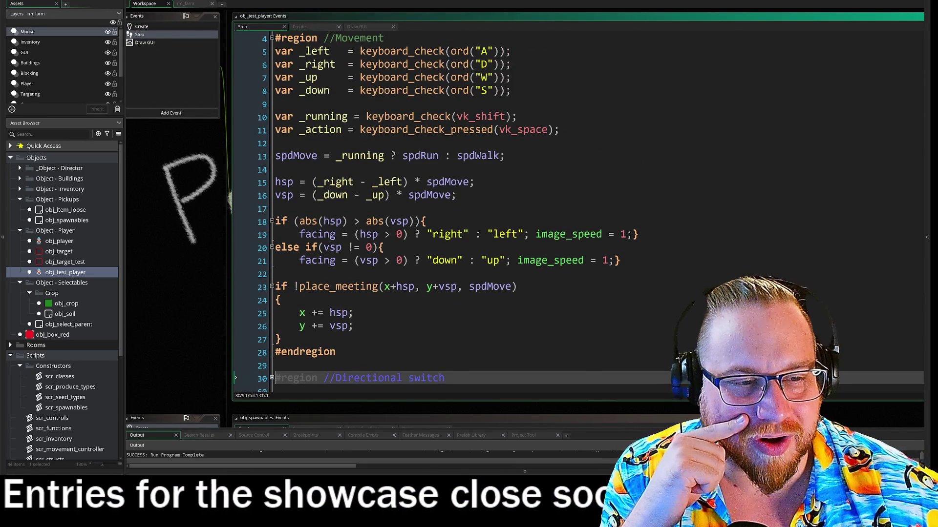
click(353, 313)
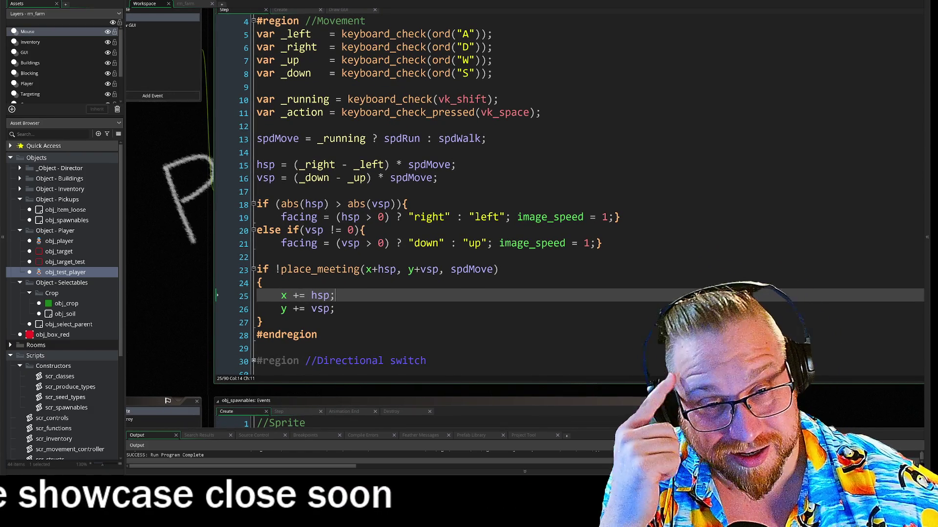
drag(231, 190, 328, 204)
click(354, 154)
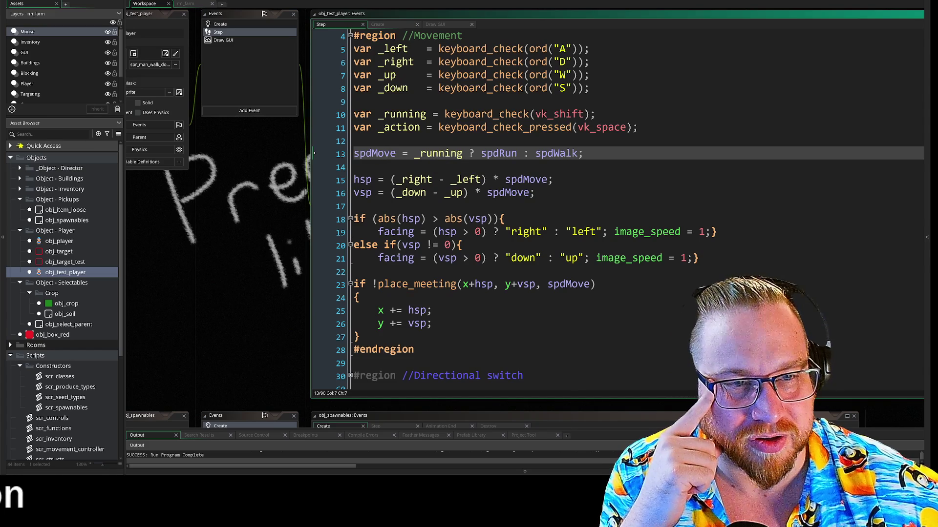
drag(377, 113, 487, 114)
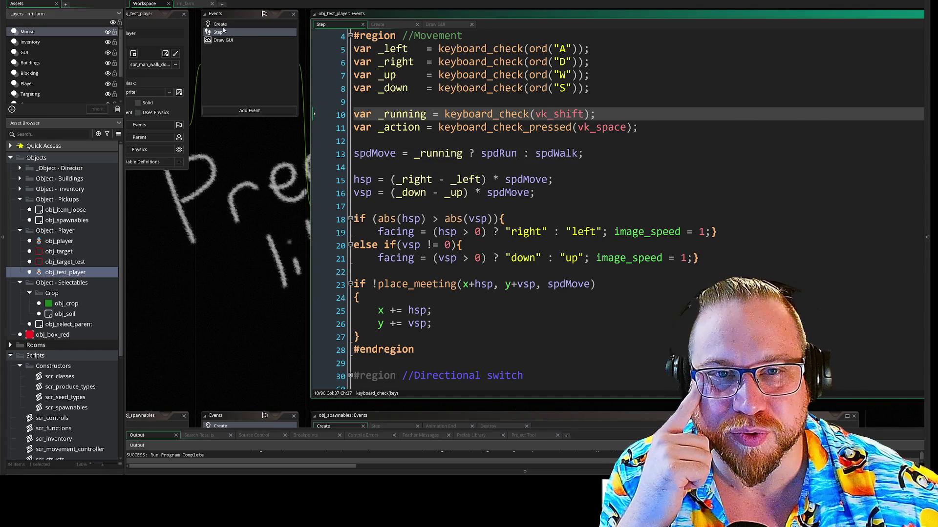
click(219, 24)
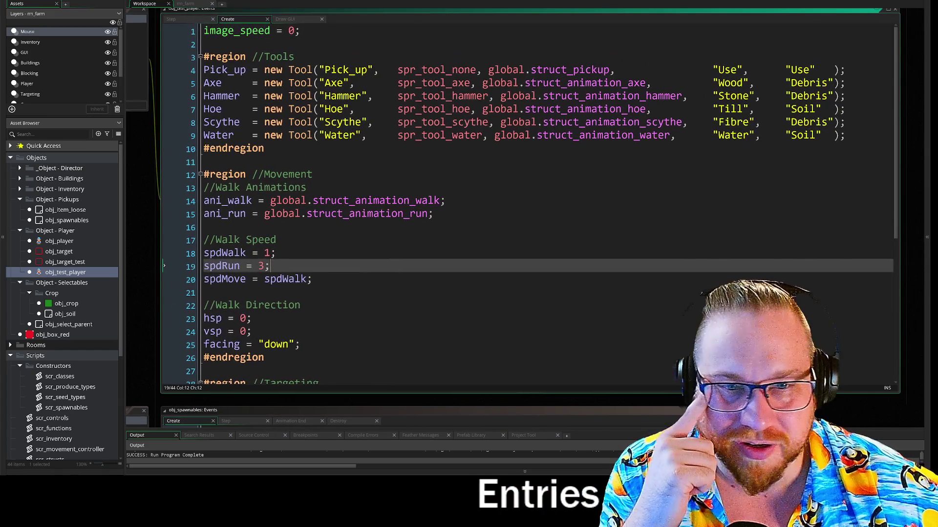
scroll(527, 205, down, 1)
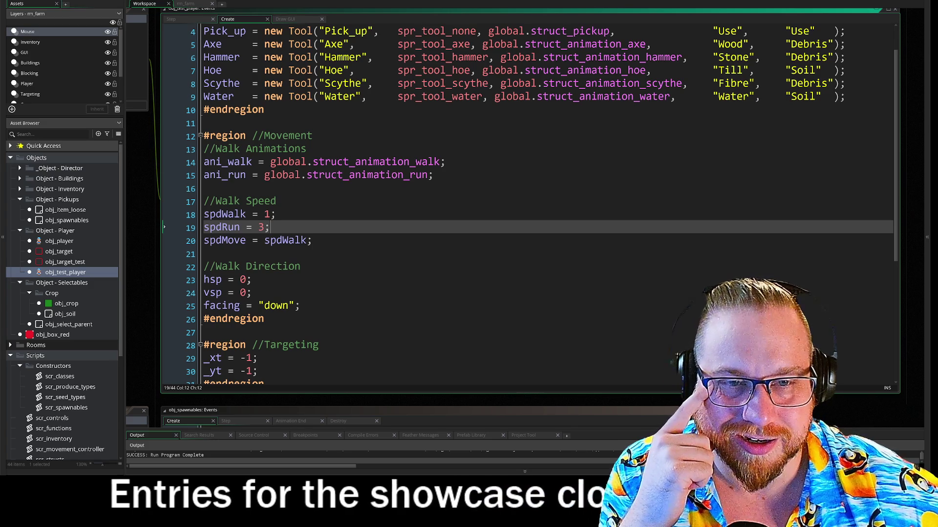
scroll(528, 205, down, 5)
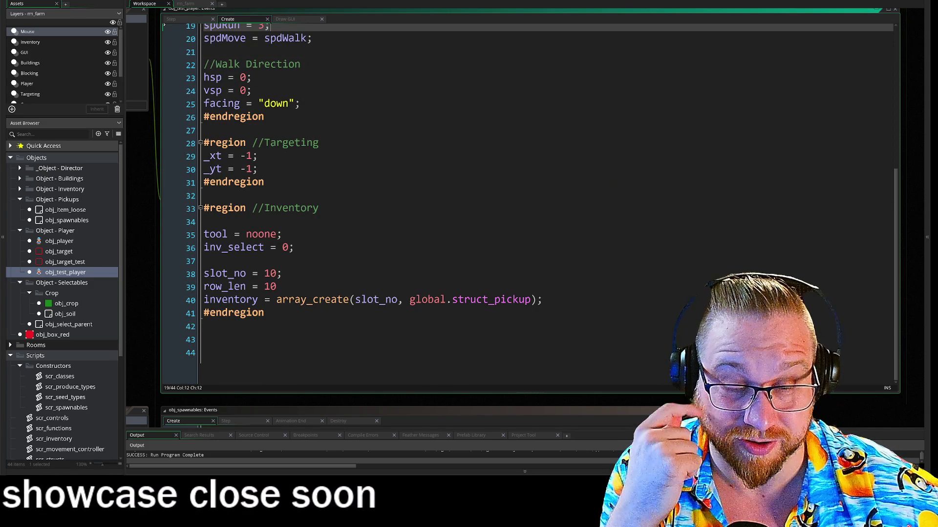
mouse_move(142, 178)
mouse_down()
mouse_move(234, 225)
mouse_move(263, 308)
mouse_up()
scroll(537, 244, up, 4)
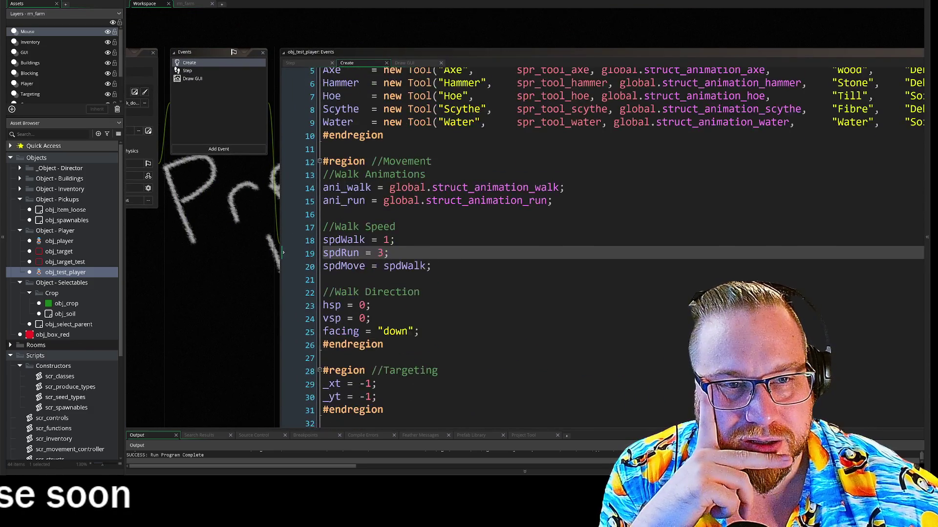
click(188, 71)
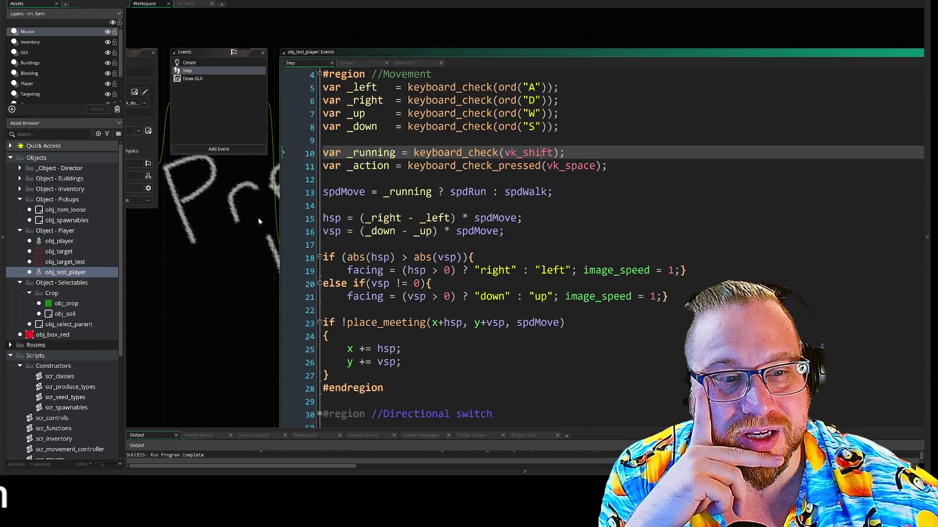
drag(259, 218, 195, 137)
scroll(195, 147, down, 3)
scroll(185, 176, up, 3)
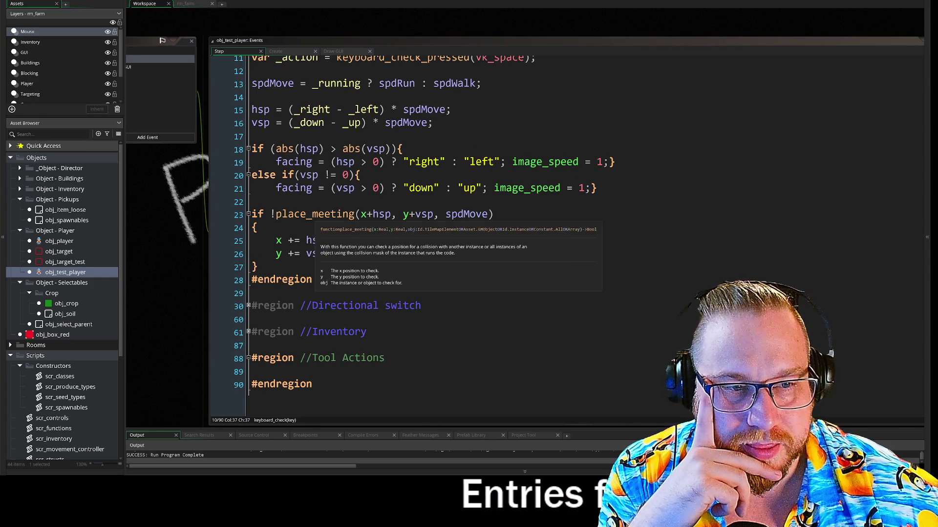
mouse_move(315, 215)
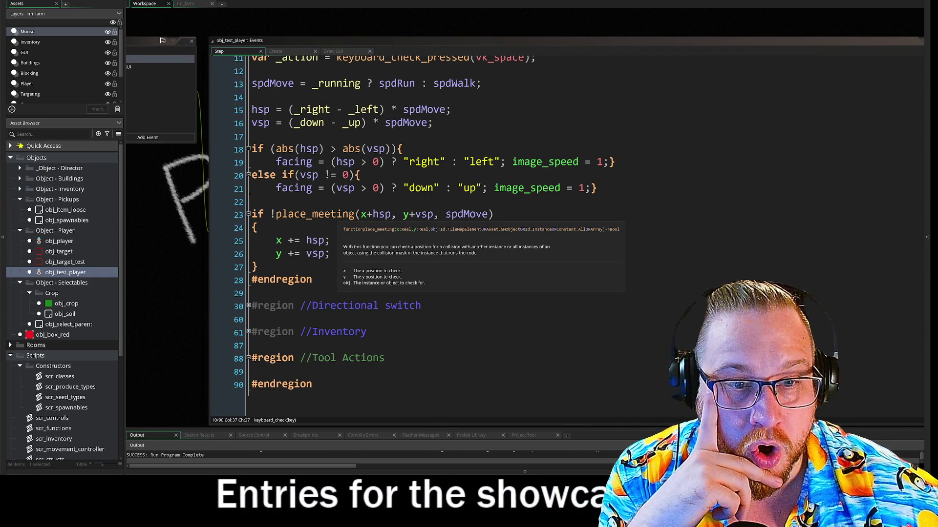
click(489, 214)
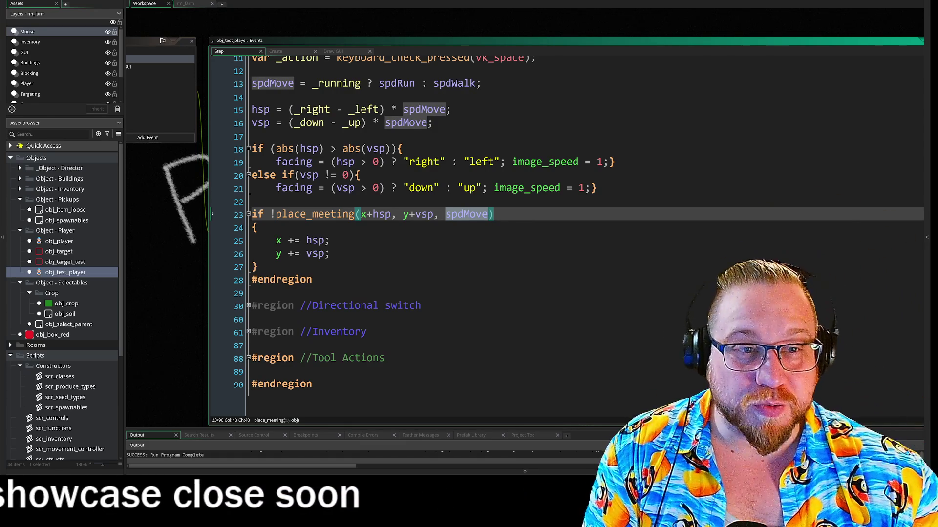
click(412, 87)
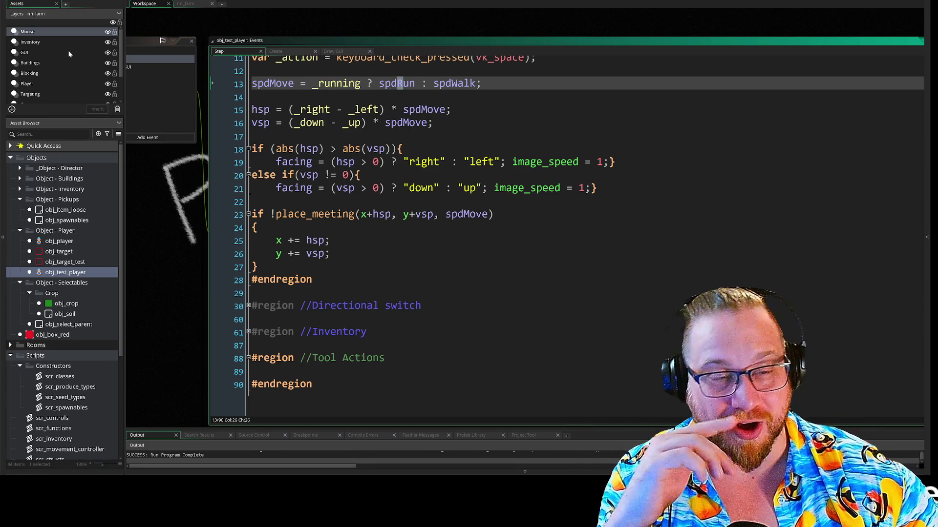
click(452, 110)
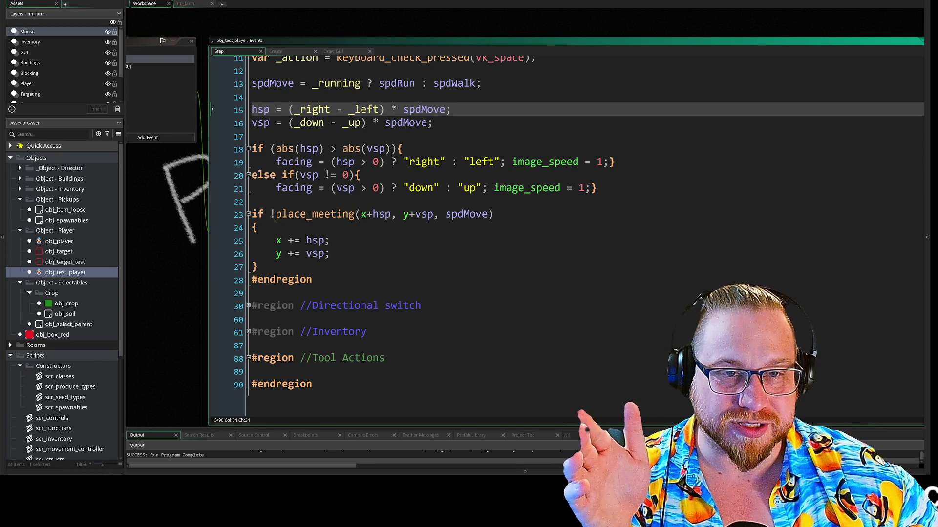
scroll(566, 236, up, 3)
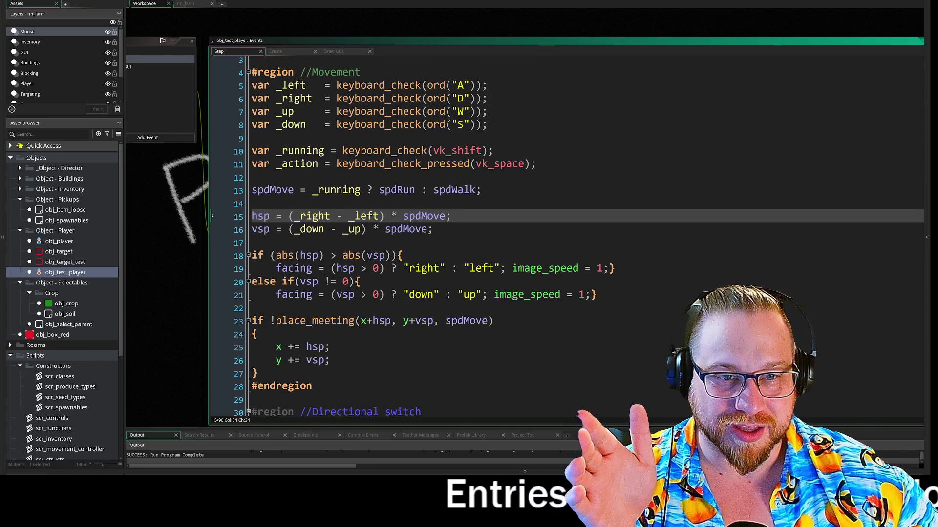
click(361, 193)
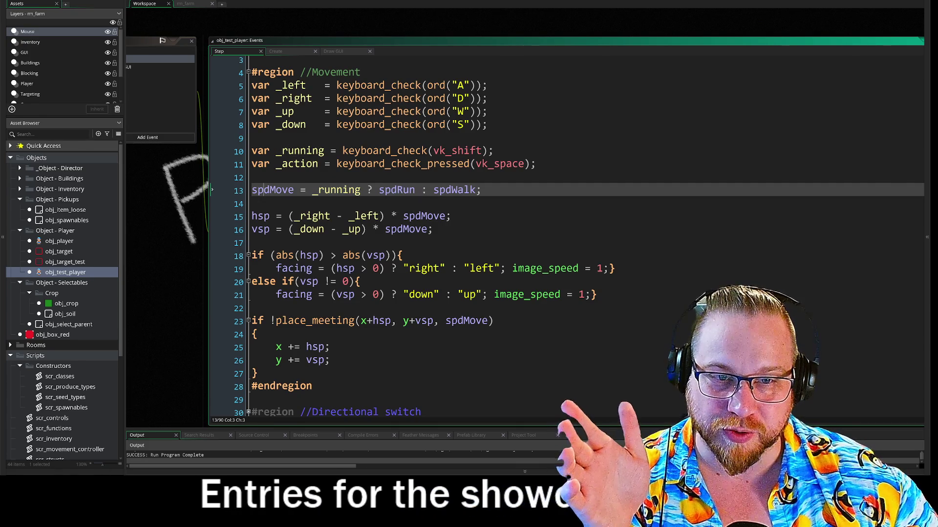
double_click(273, 190)
scroll(566, 236, down, 3)
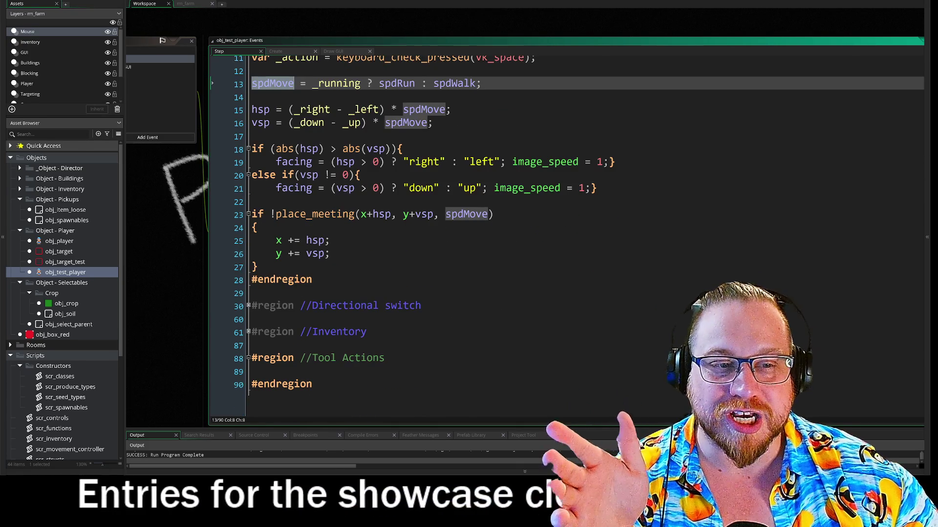
click(484, 215)
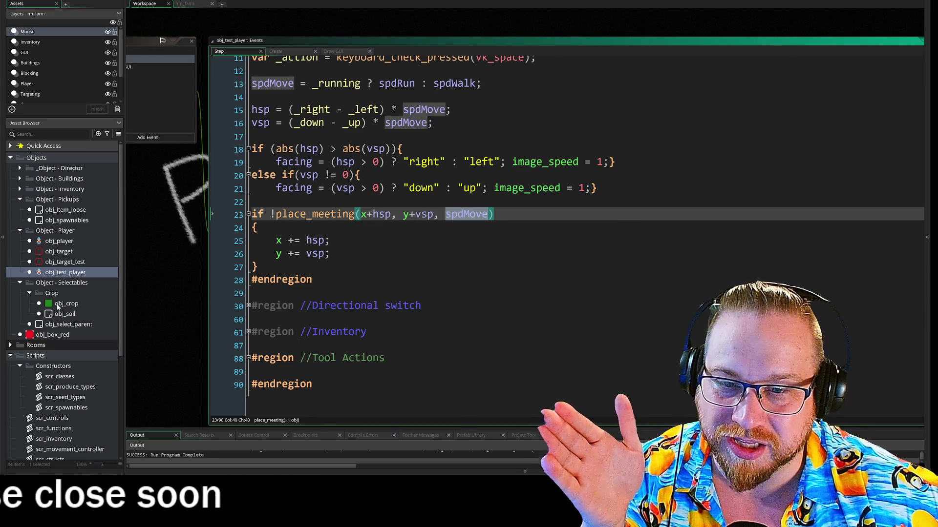
click(57, 304)
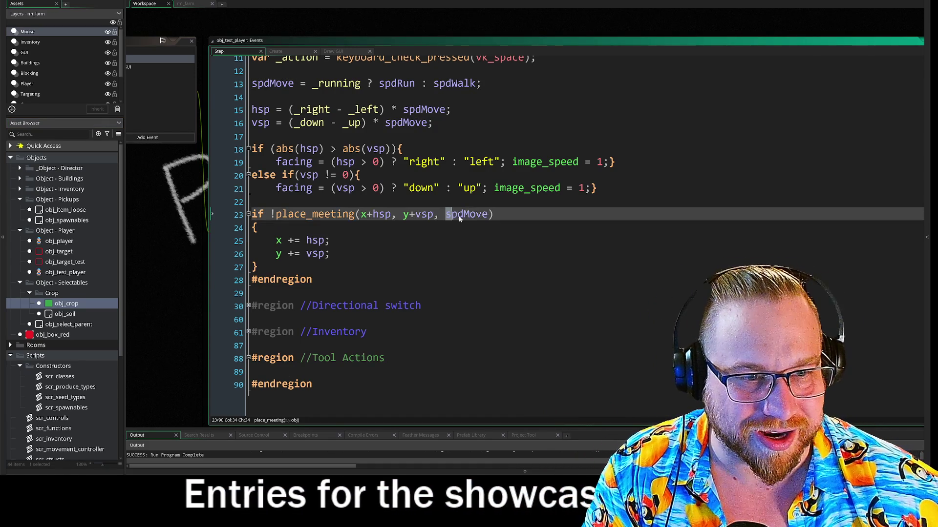
Step: Replace spdMove with noone on line 23, save and run with F5, and bring the game window into view
text(noone)
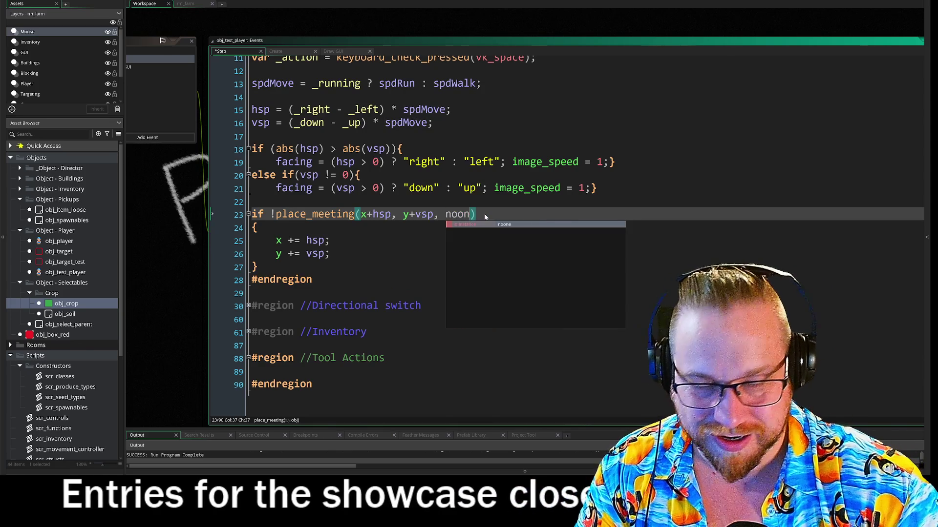
key(Down)
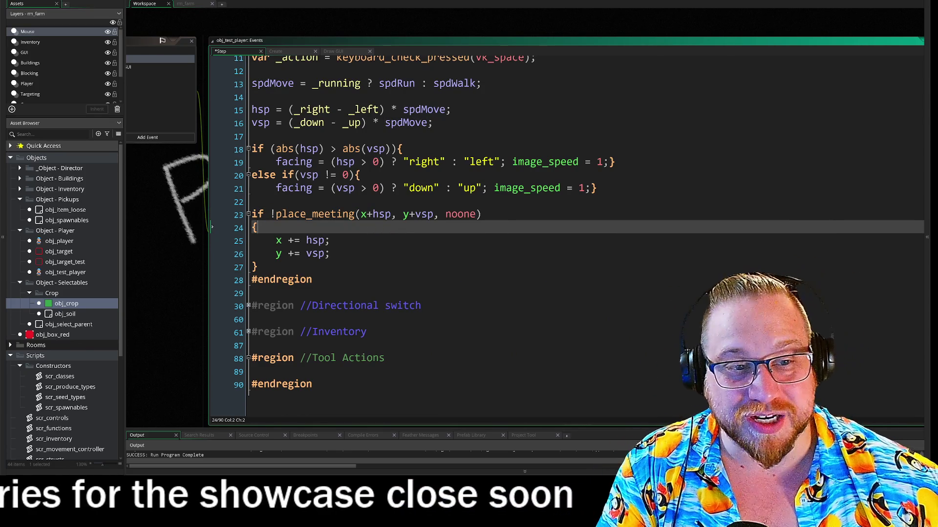
key(Up)
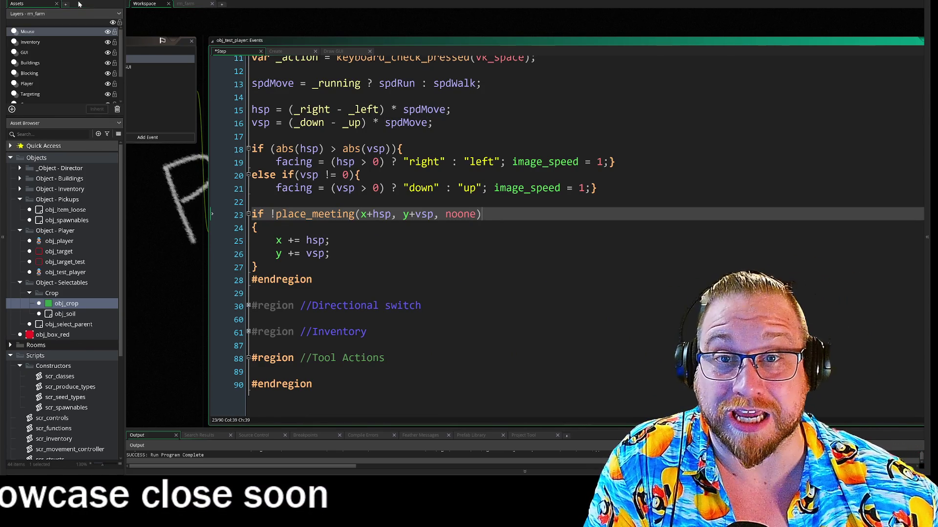
key(F5)
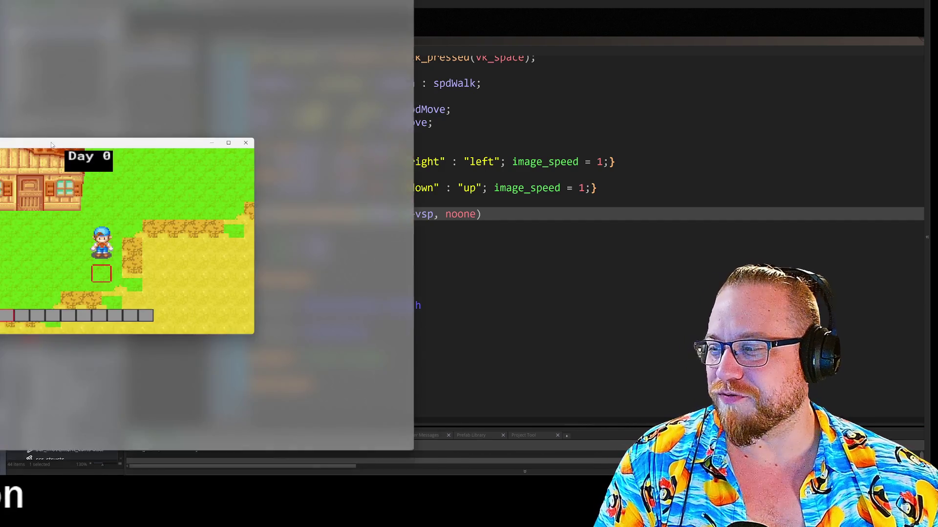
mouse_move(35, 139)
mouse_down()
mouse_move(253, 131)
mouse_move(267, 94)
mouse_move(176, 4)
mouse_move(255, 33)
mouse_up()
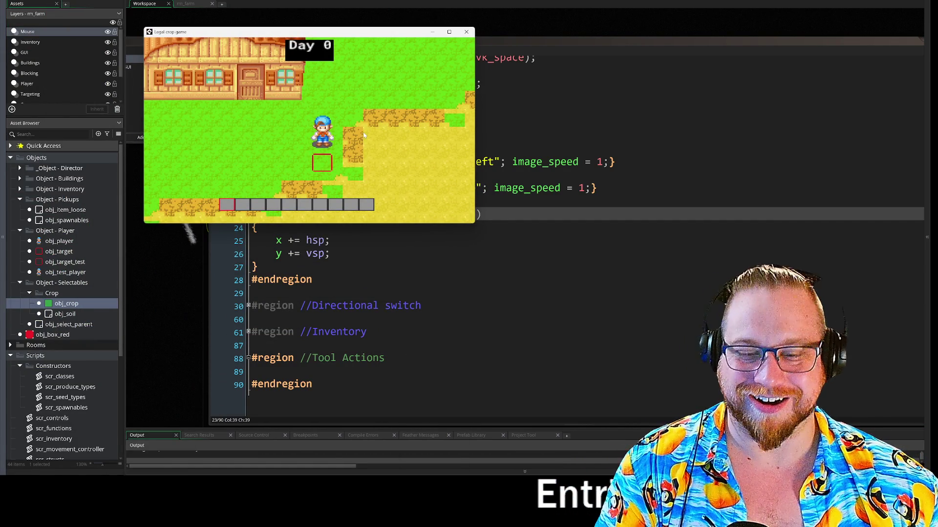
Step: Walk the farmer around the house and onto the field to test the noone collision check
key(w)
key(a)
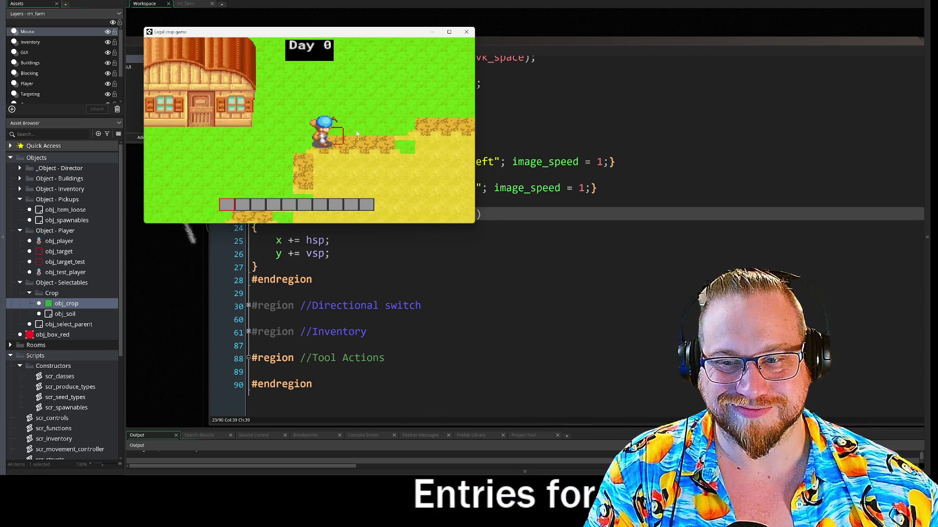
key(s)
key(d)
key(w)
key(a)
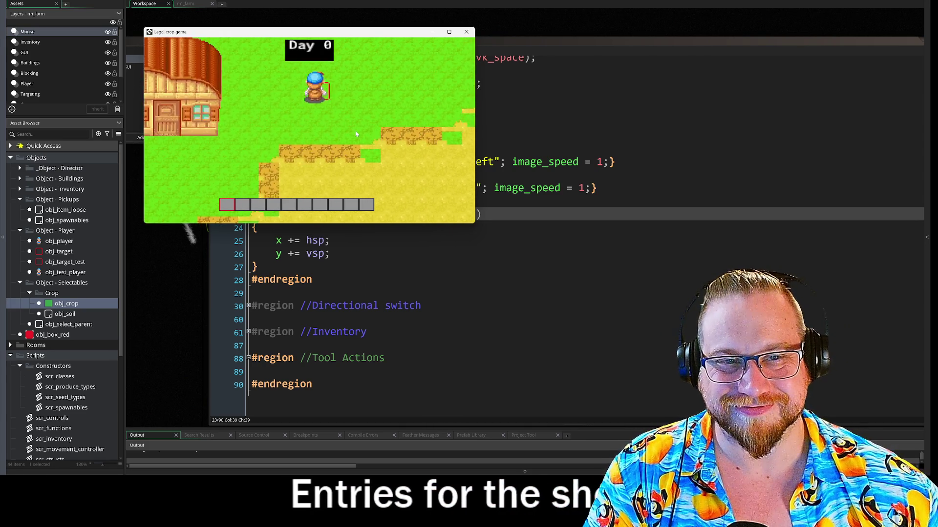
key(s)
key(a)
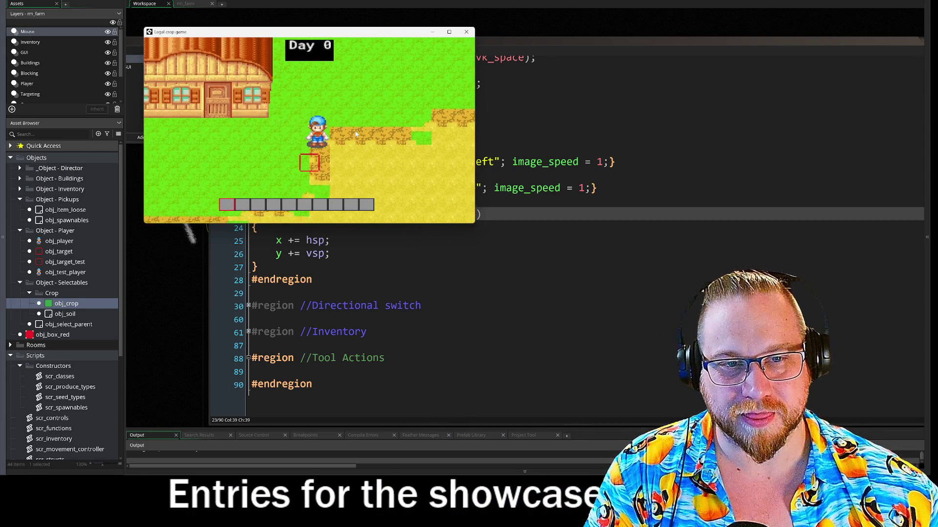
key(d)
key(s)
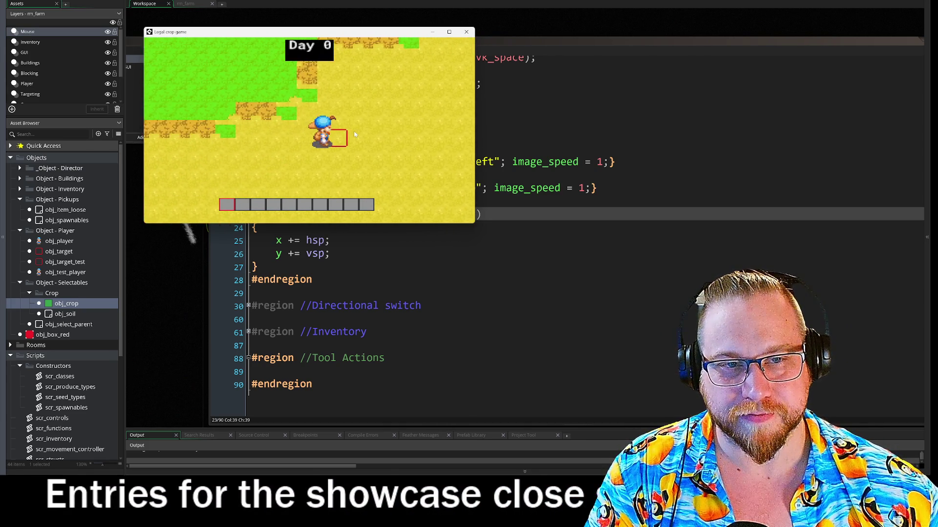
key(w)
key(a)
key(w)
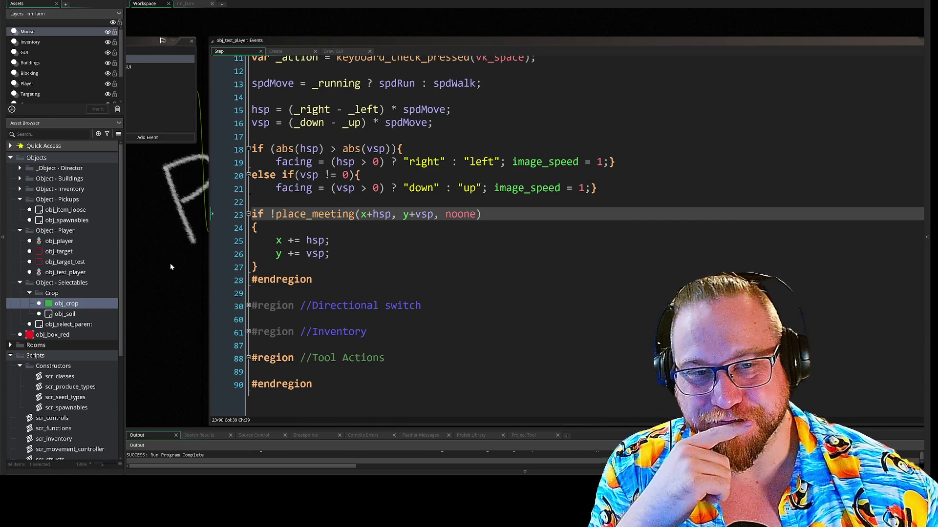
Step: Open a blank line after the place_meeting if block's closing brace, clearing misspelled else attempts
drag(177, 258, 242, 265)
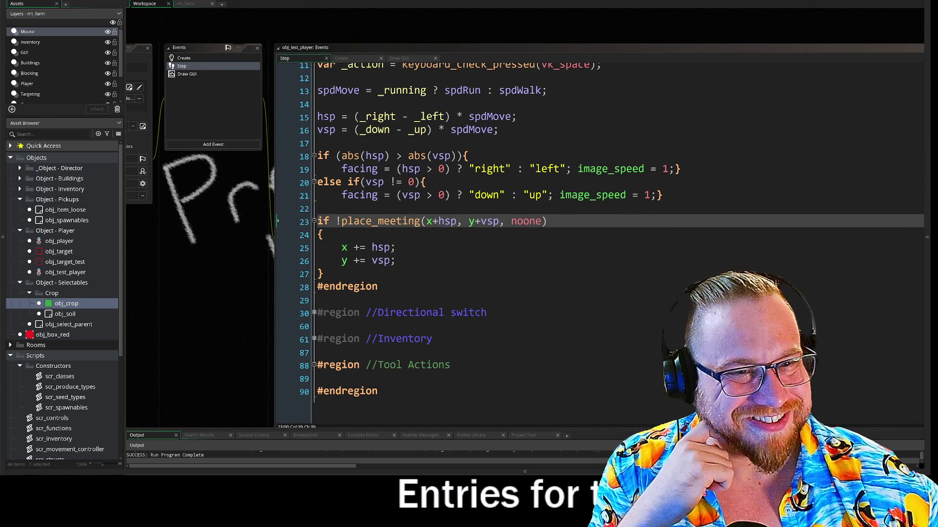
click(318, 287)
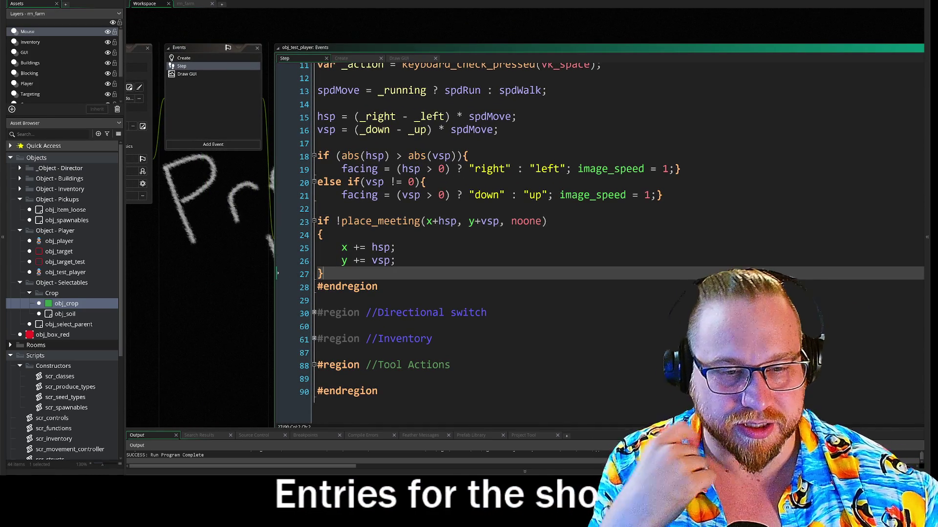
key(Return)
key(Return)
key(Up)
key(Up)
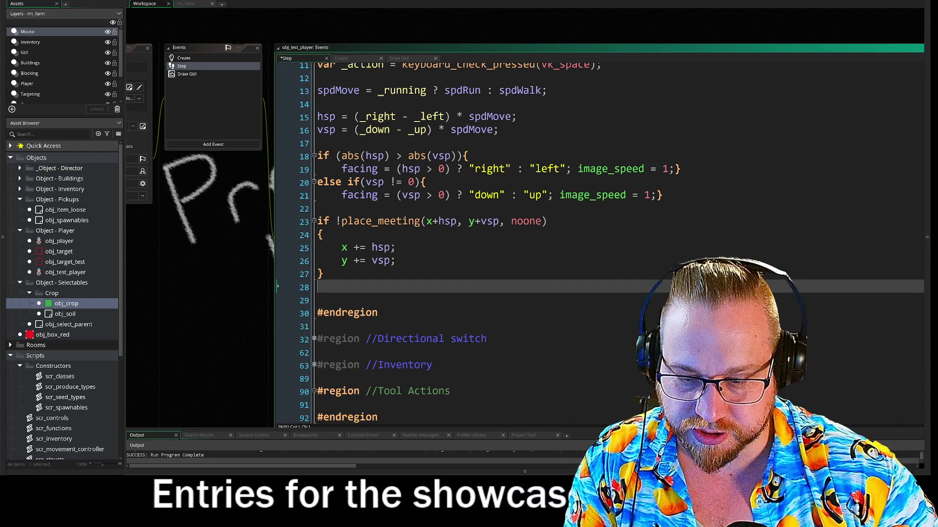
text(esle)
key(BackSpace)
key(BackSpace)
key(BackSpace)
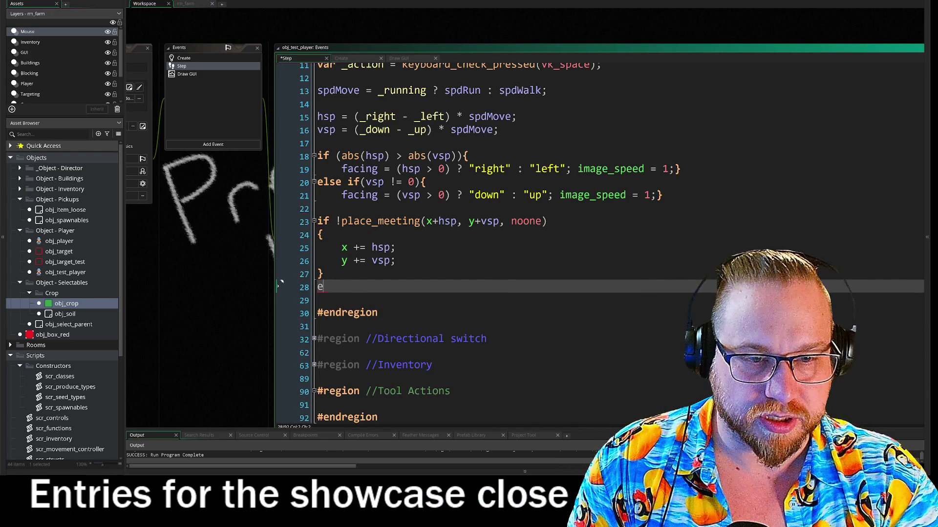
text(e)
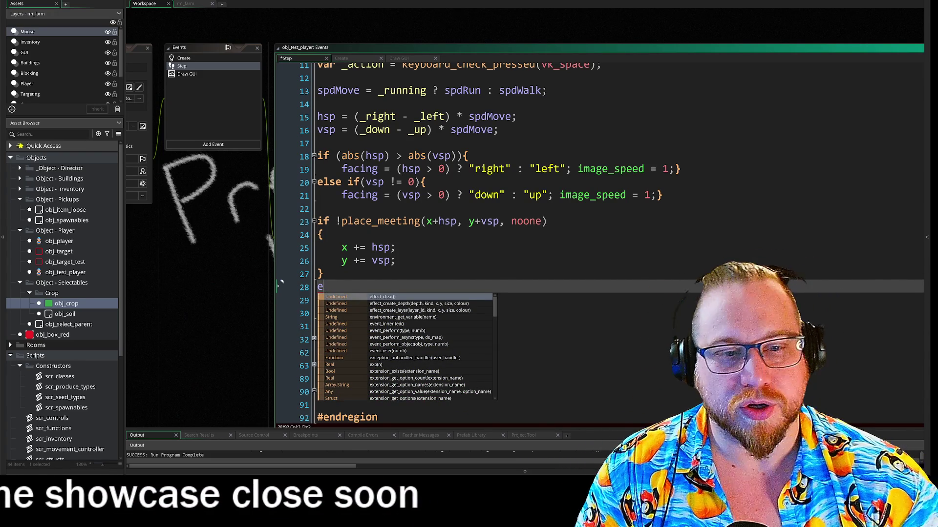
key(BackSpace)
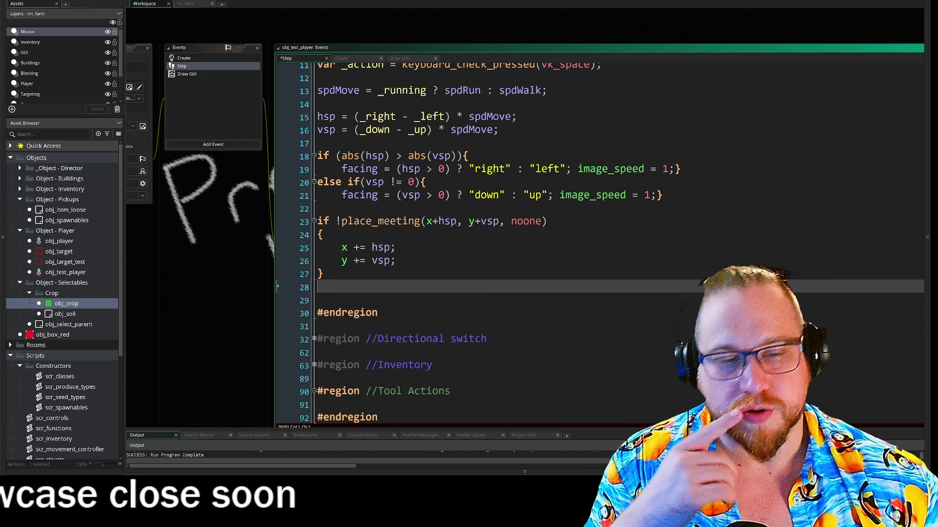
Step: Write an else keyword followed by an opening brace on the next line
text(else)
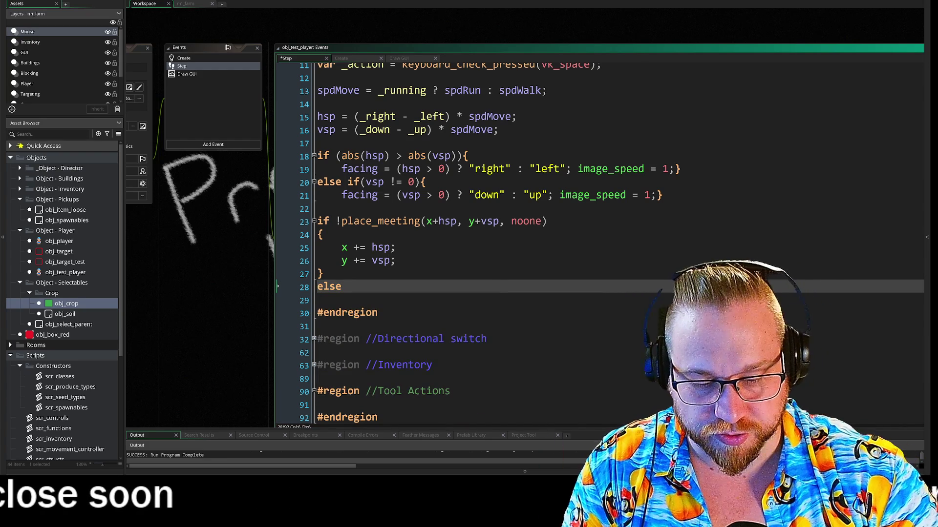
key(Return)
text({)
key(Return)
key(Return)
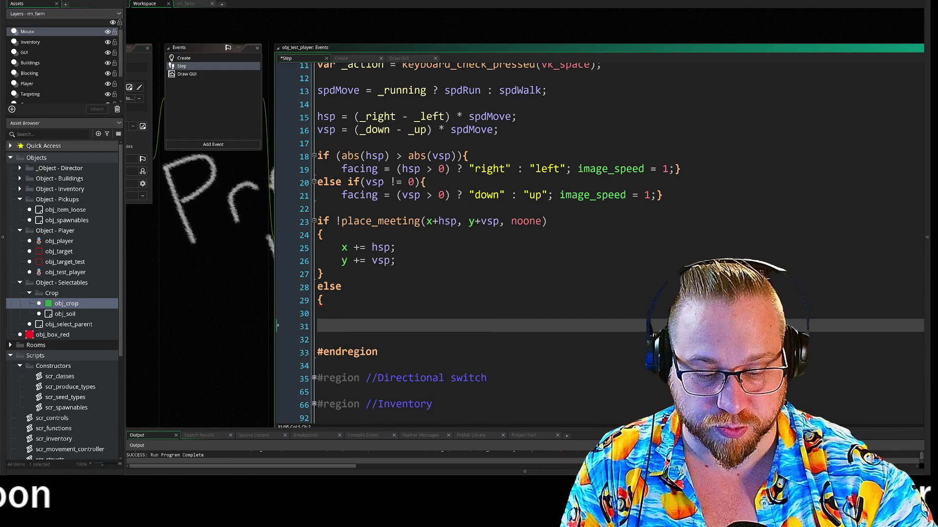
text(})
Step: Leave the else block's body empty, erasing the partial 'spri' and 'in' text typed there
click(318, 314)
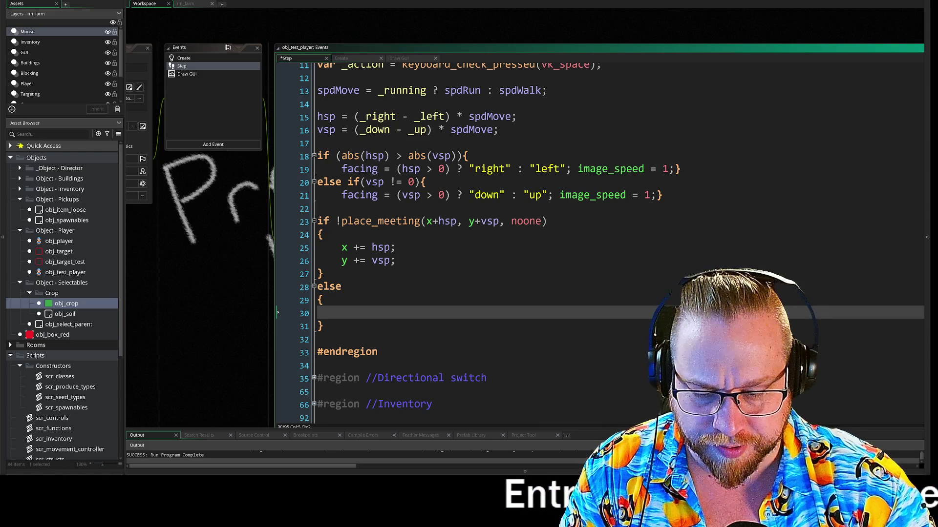
text(sprite_)
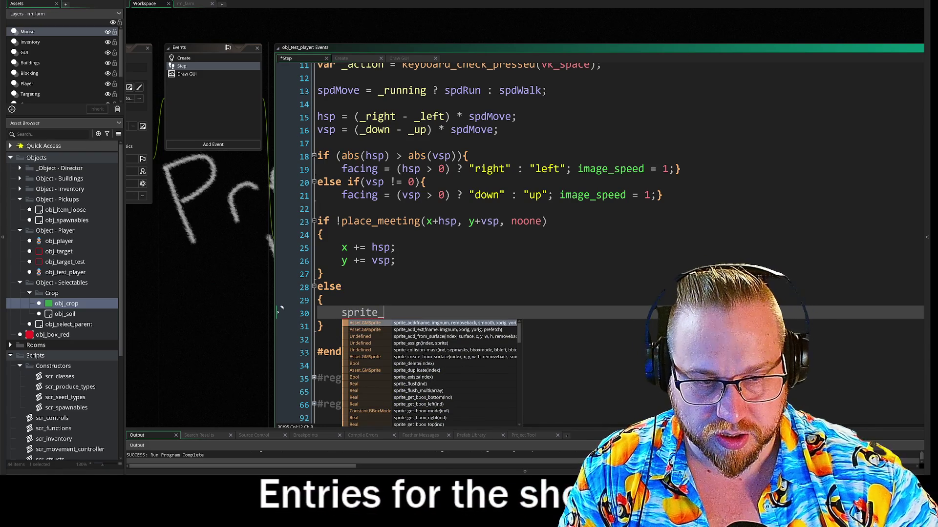
key(BackSpace)
key(BackSpace)
key(BackSpace)
text(in)
key(BackSpace)
key(BackSpace)
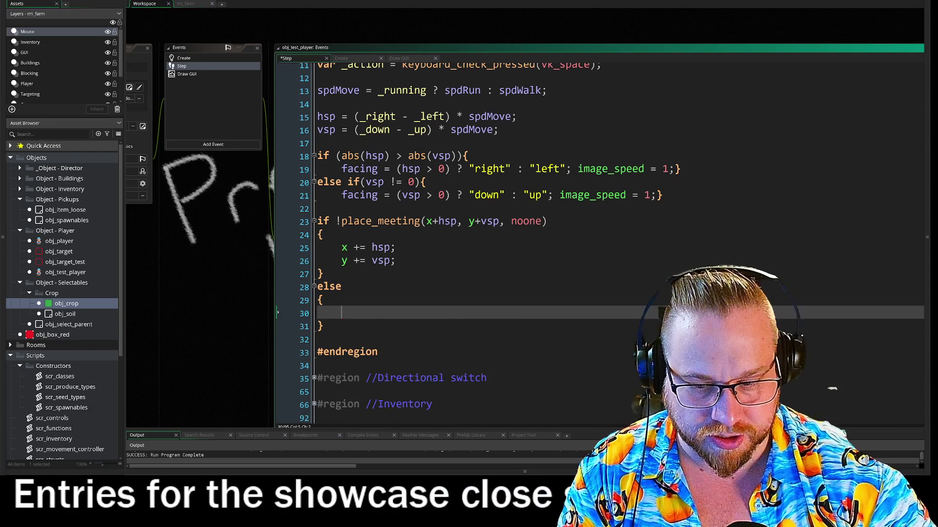